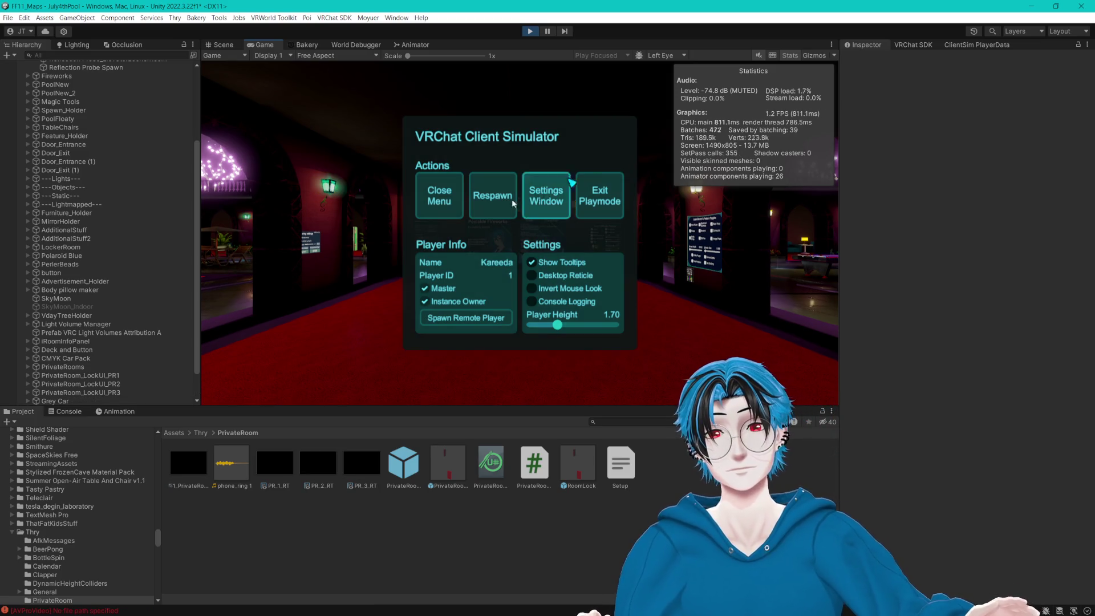
Close the Client Simulator menu and walk up to the Local Settings Toggles panel.
click(439, 196)
key(w)
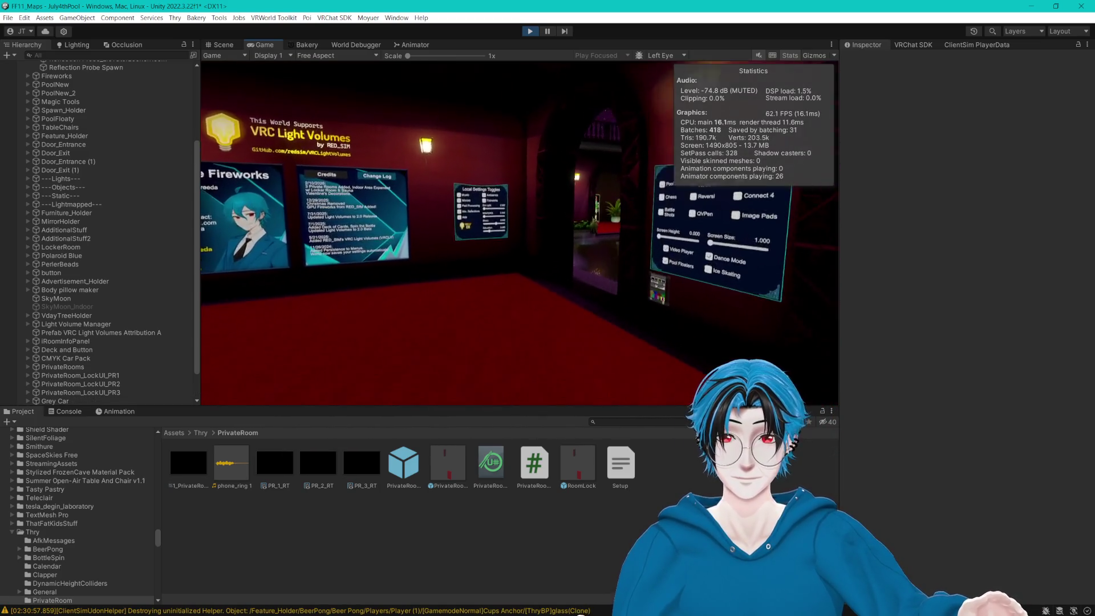
key(w)
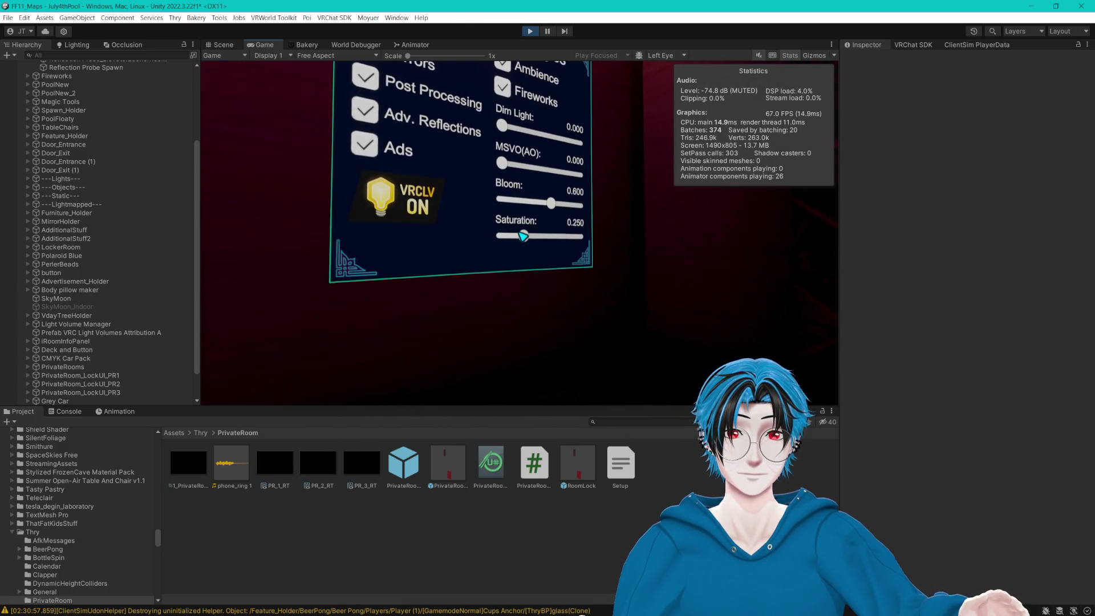
Set the sliders to Saturation 0.235, Bloom 0.625 and MSVO(AO) 0.820.
drag(523, 236, 665, 234)
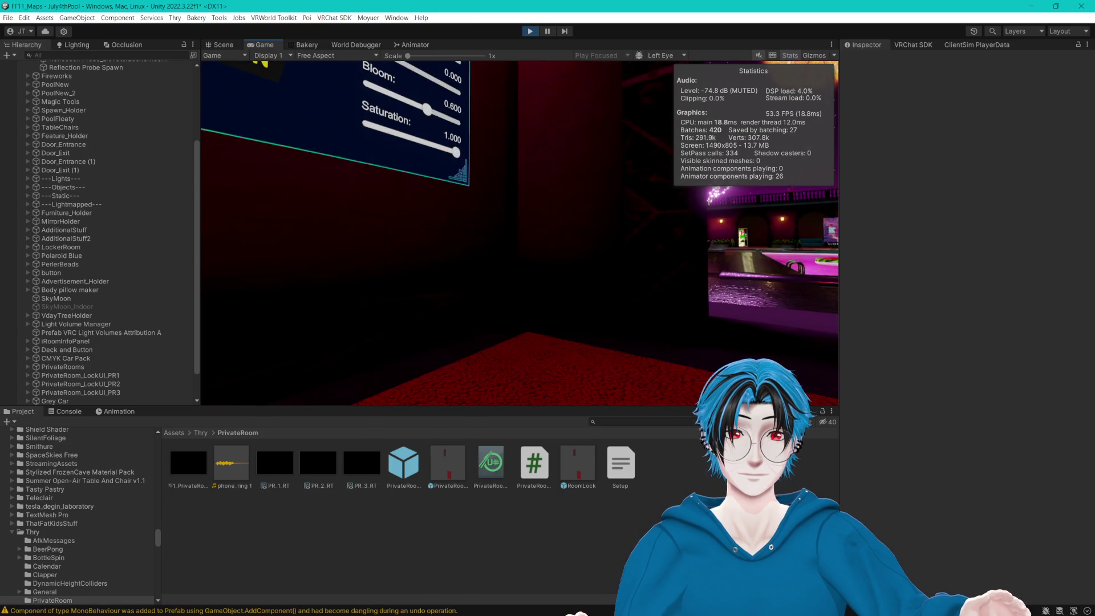
click(523, 236)
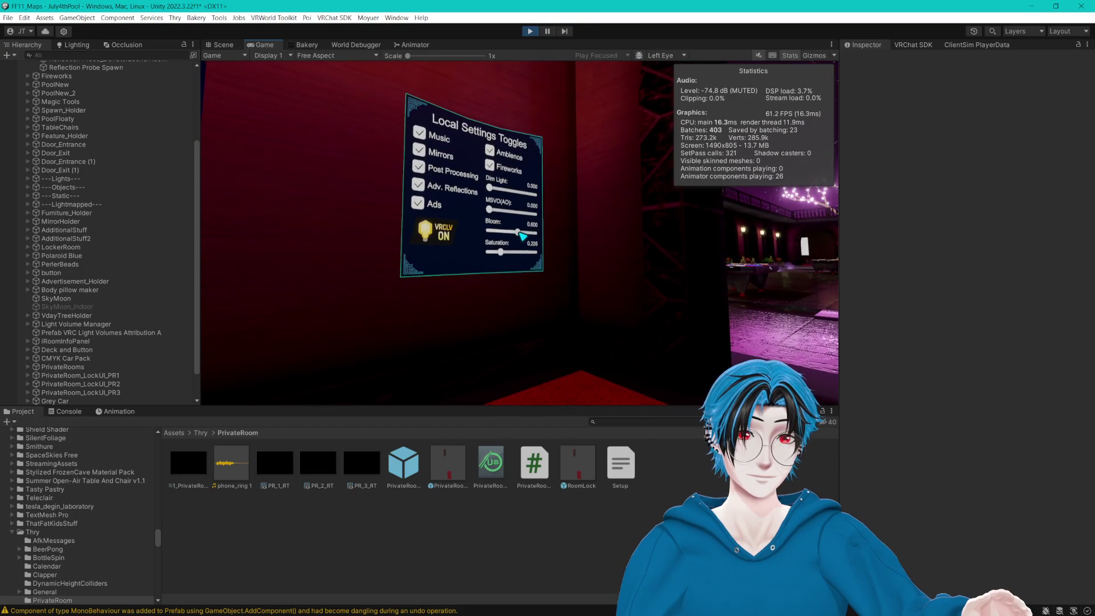
drag(522, 236, 523, 236)
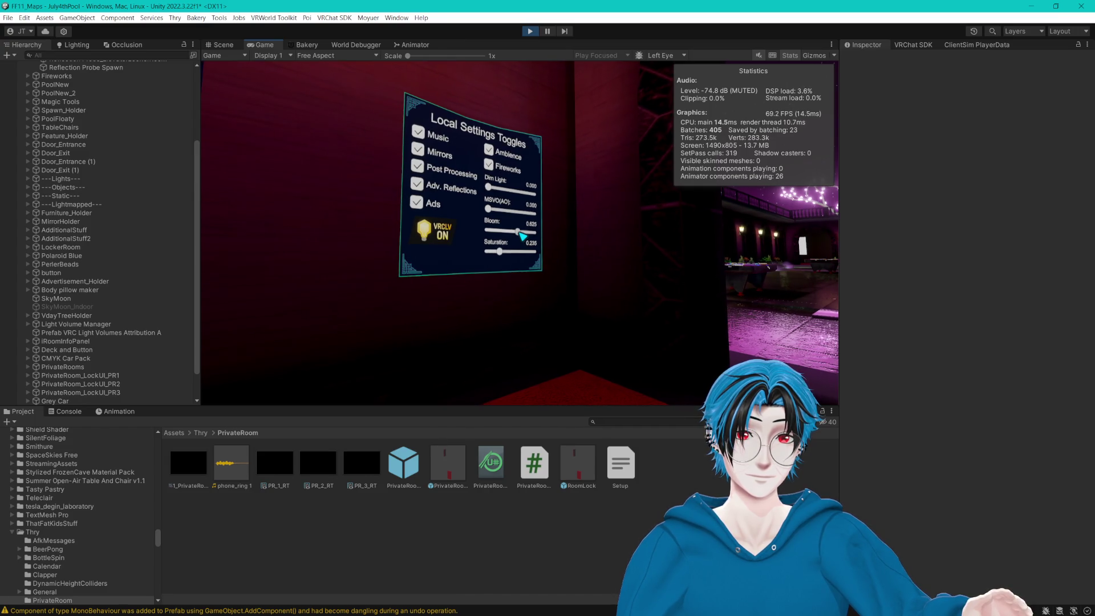
drag(522, 235, 523, 234)
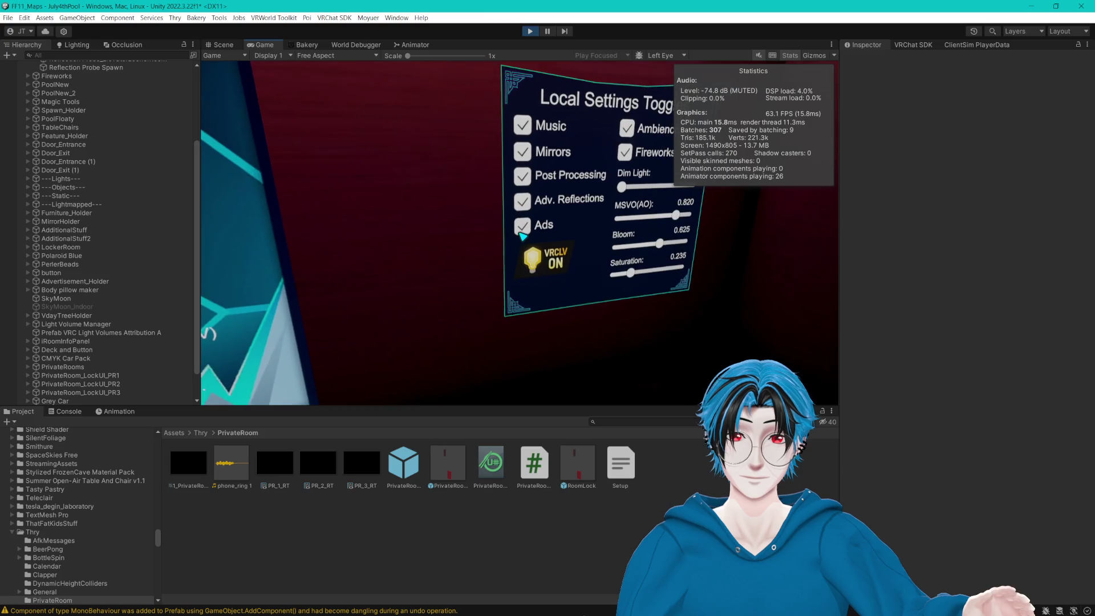
Toggle off Ads and VRCLV light volumes, then walk to the private room panels.
click(521, 234)
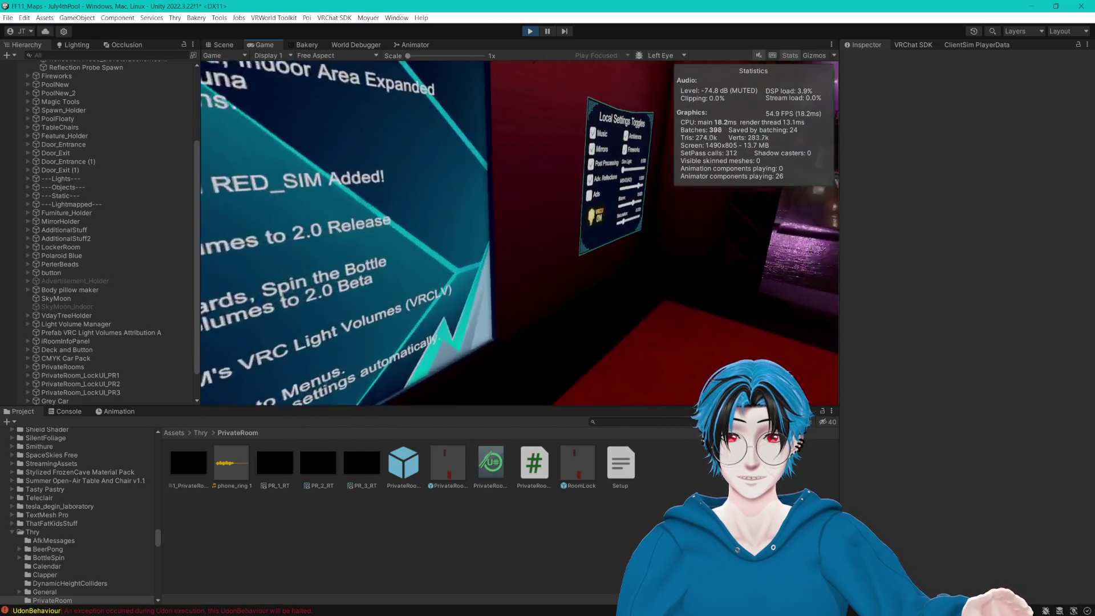
click(520, 234)
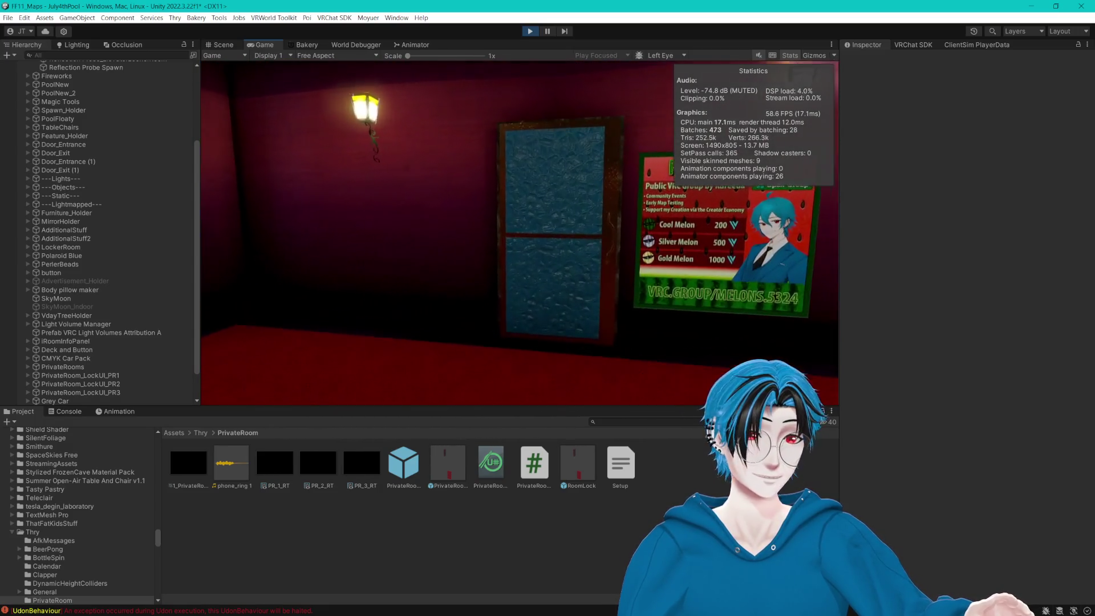
key(w)
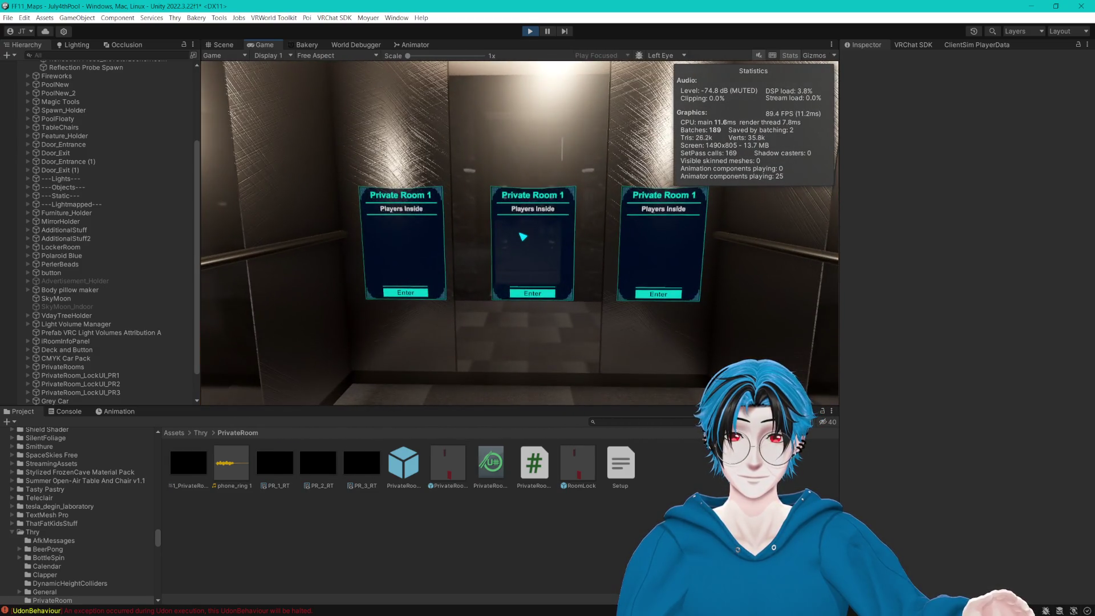
key(w)
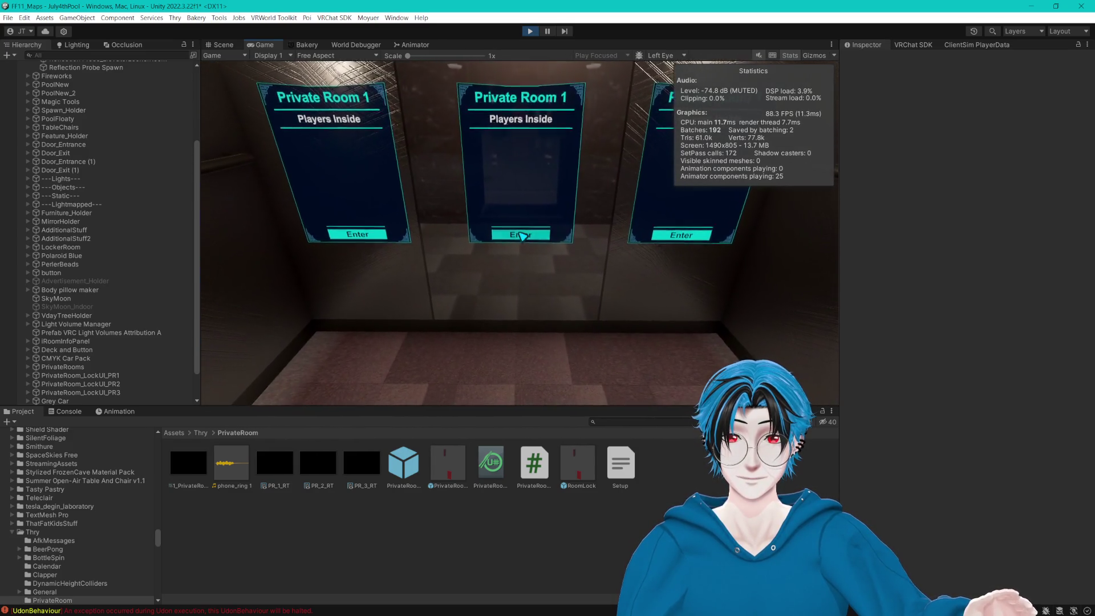
Enter the middle private room, walk through to the pool-table room, then exit to the locker room.
click(523, 236)
key(w)
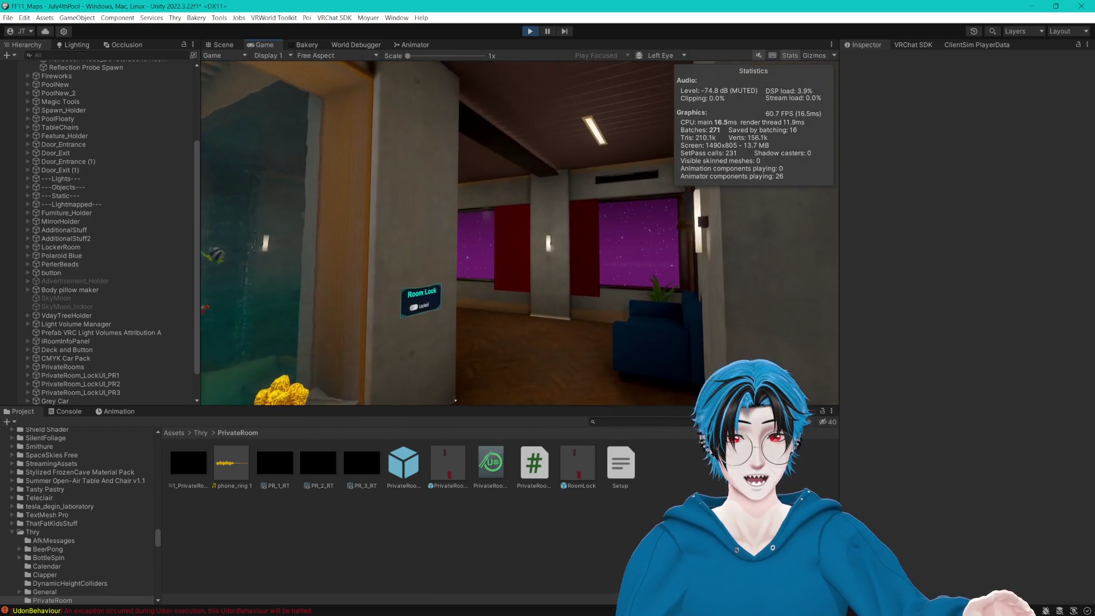
key(w)
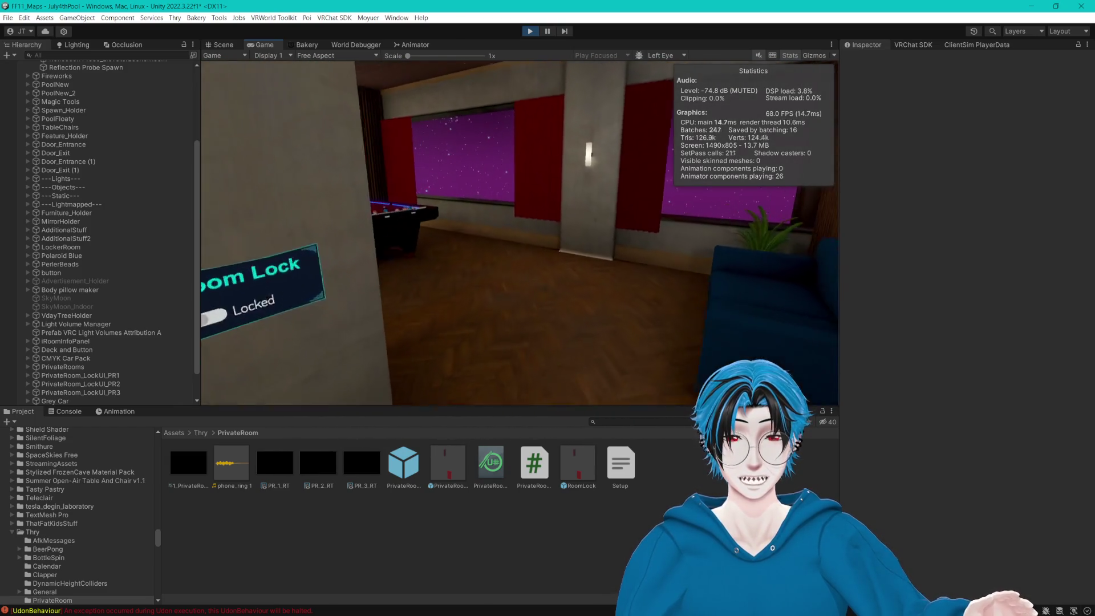
key(w)
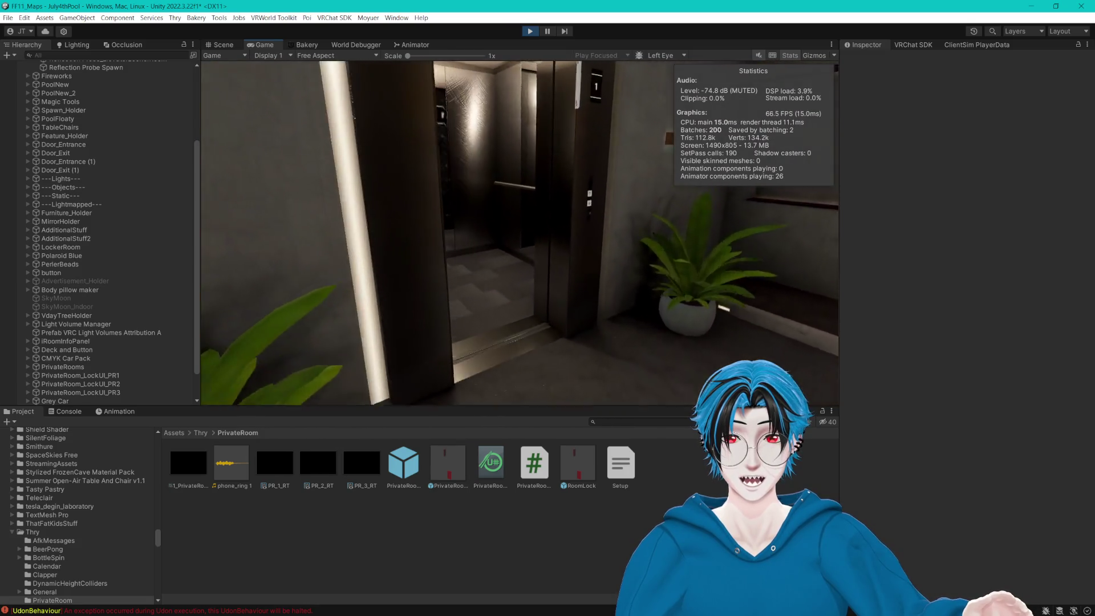
key(w)
click(520, 233)
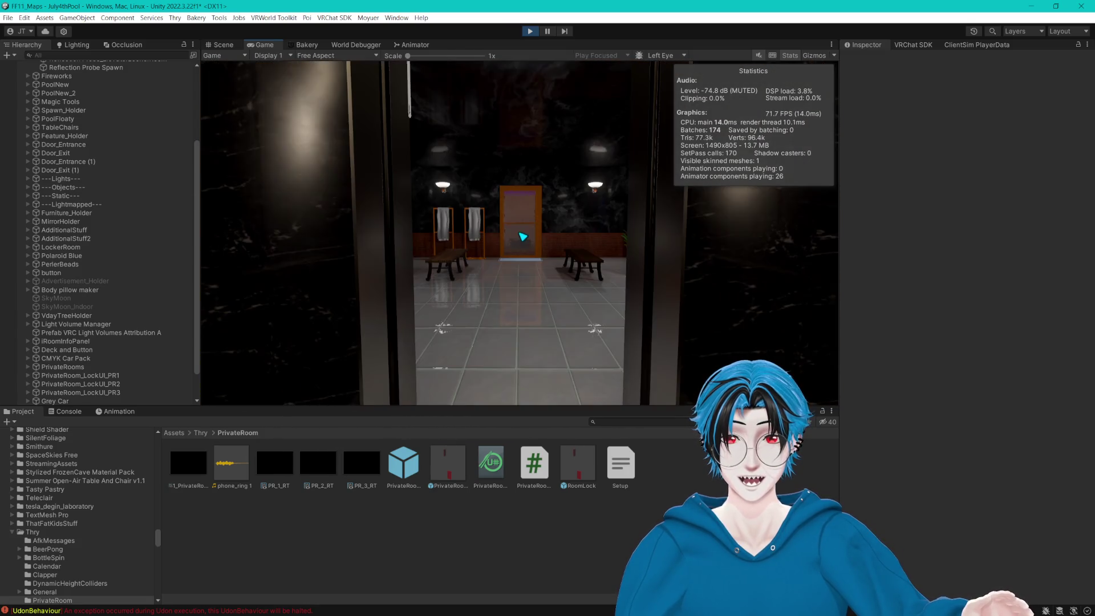
Walk into the locker room and stop Play mode from the Client Simulator menu.
key(w)
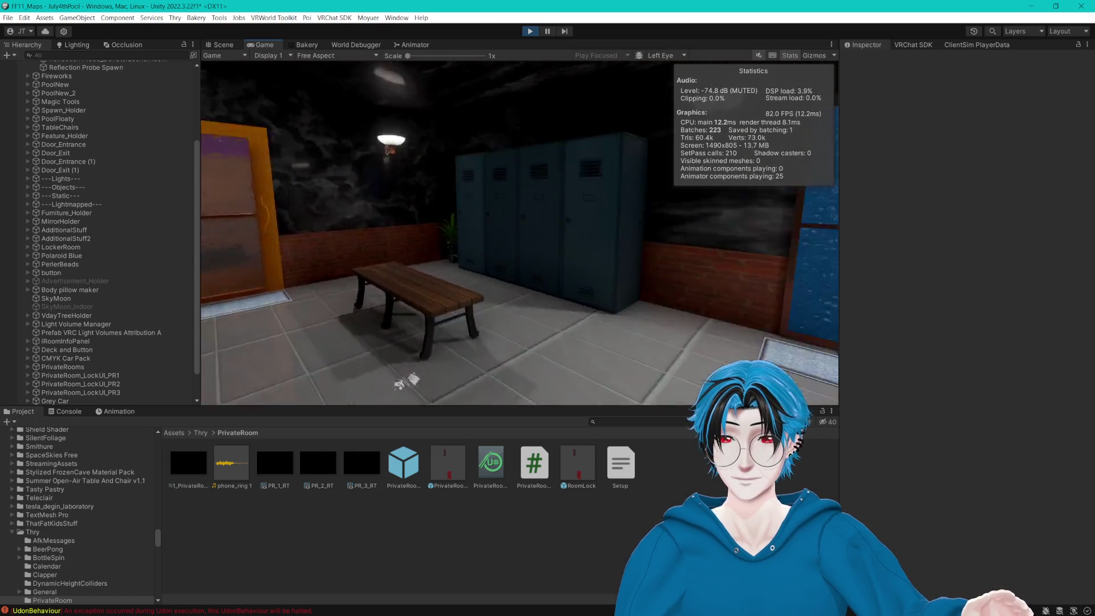
key(Escape)
click(532, 33)
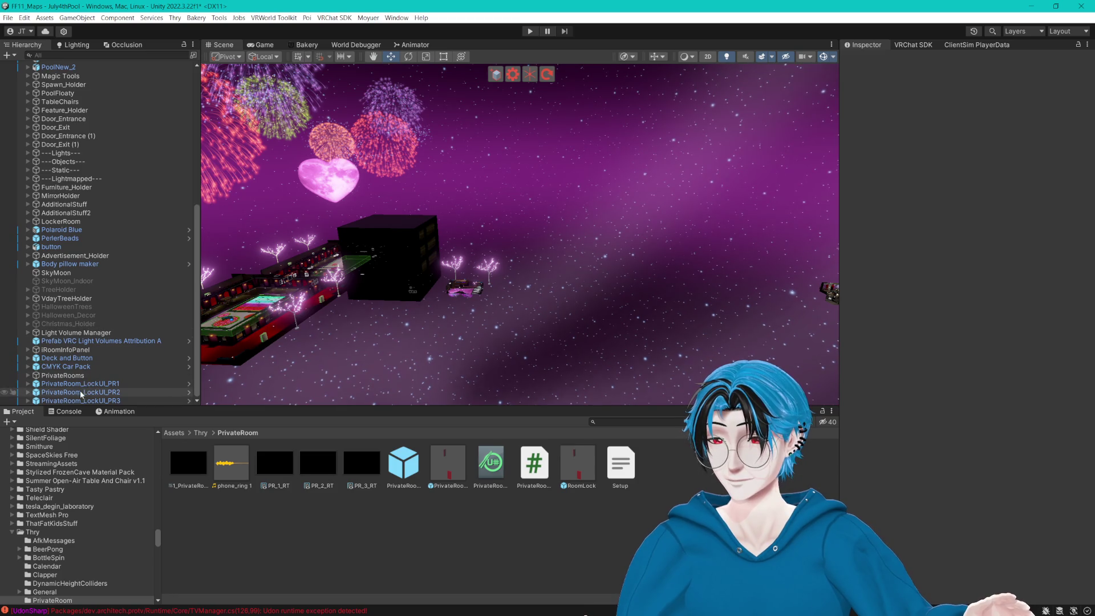
Expand PrivateRoom_LockUI_PR2 and frame its LightChecker trigger and DoorInside objects in the scene.
double_click(81, 393)
click(28, 393)
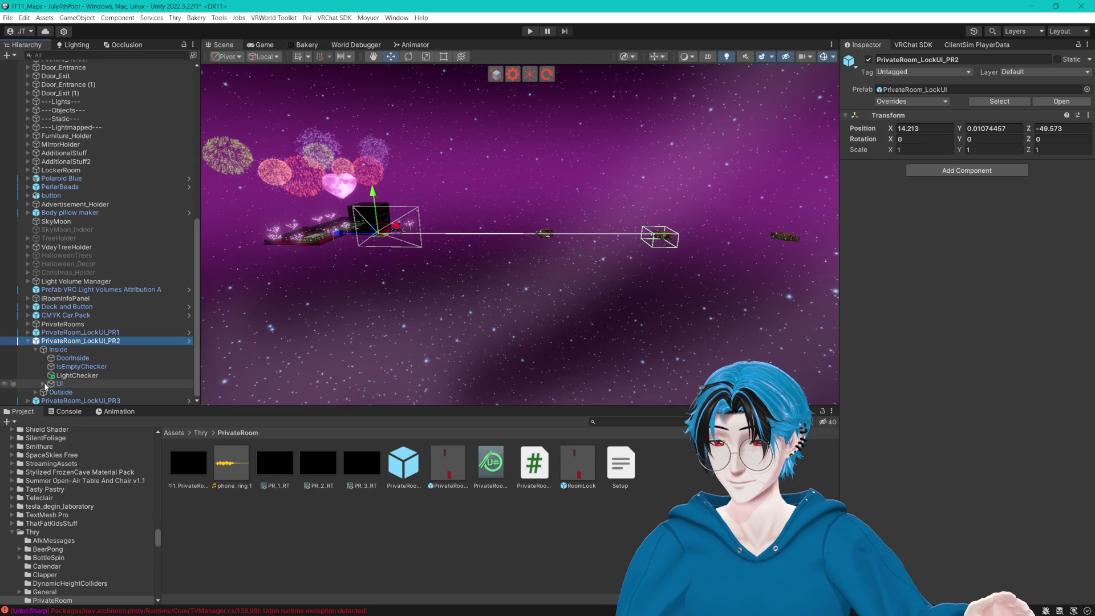
double_click(75, 375)
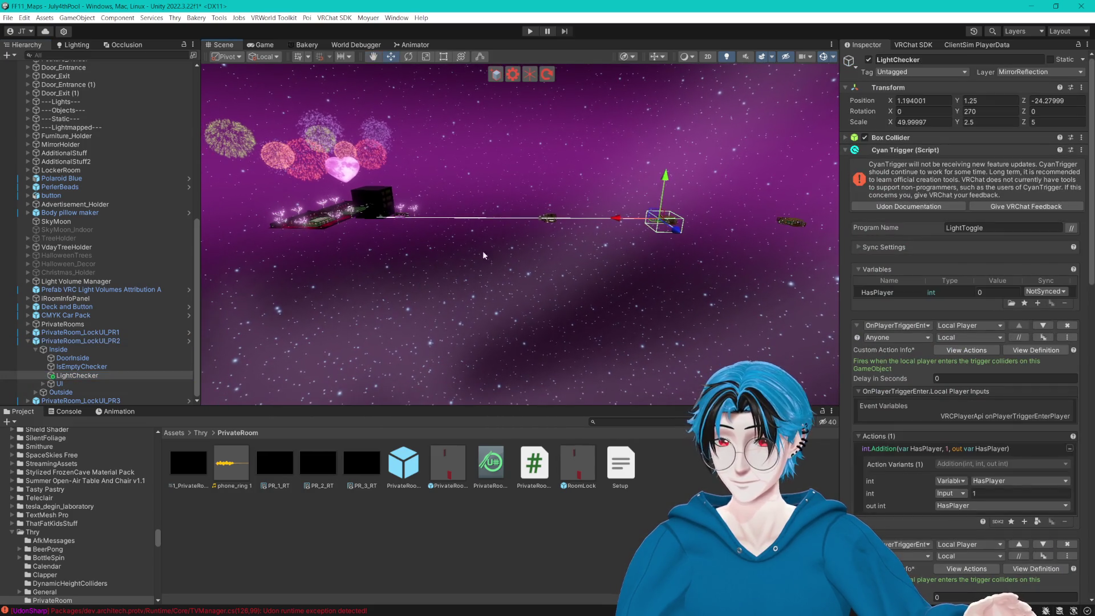
mouse_move(483, 256)
mouse_down()
mouse_move(263, 340)
mouse_move(296, 319)
mouse_up()
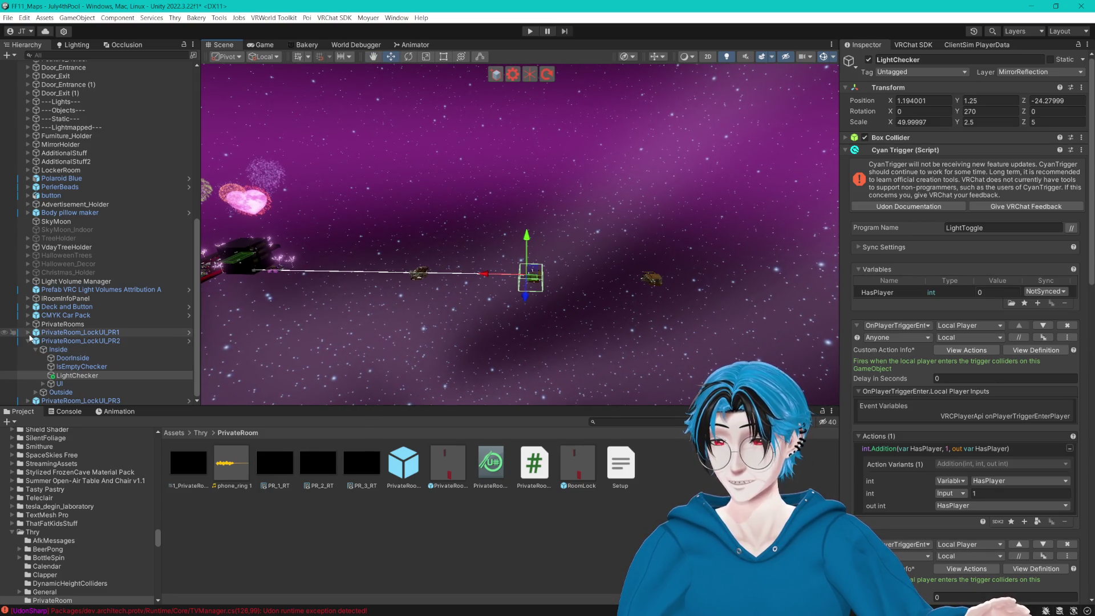
click(62, 384)
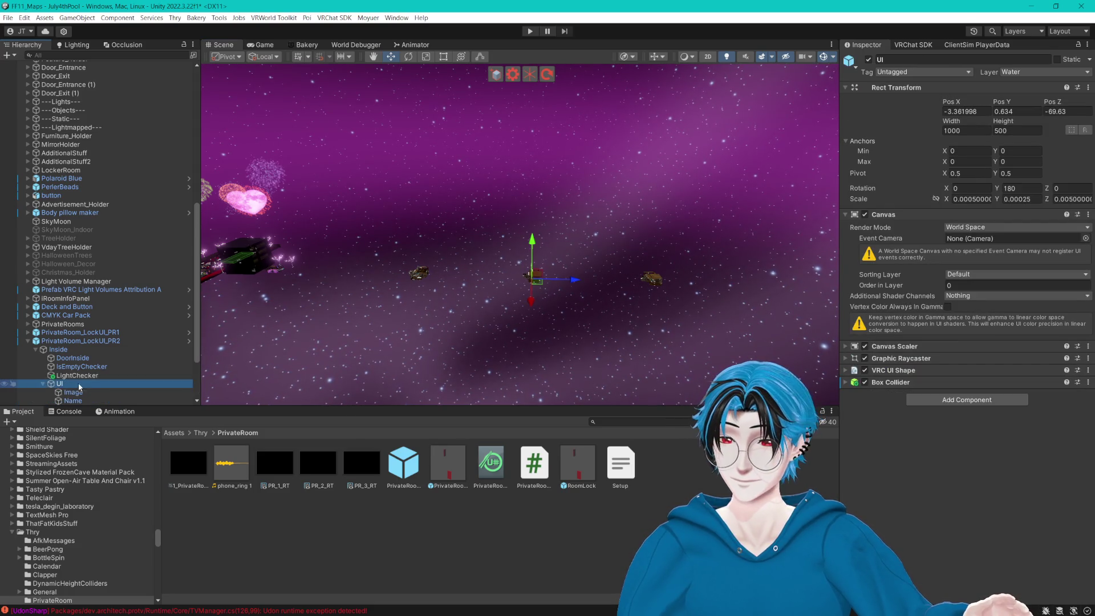
click(43, 384)
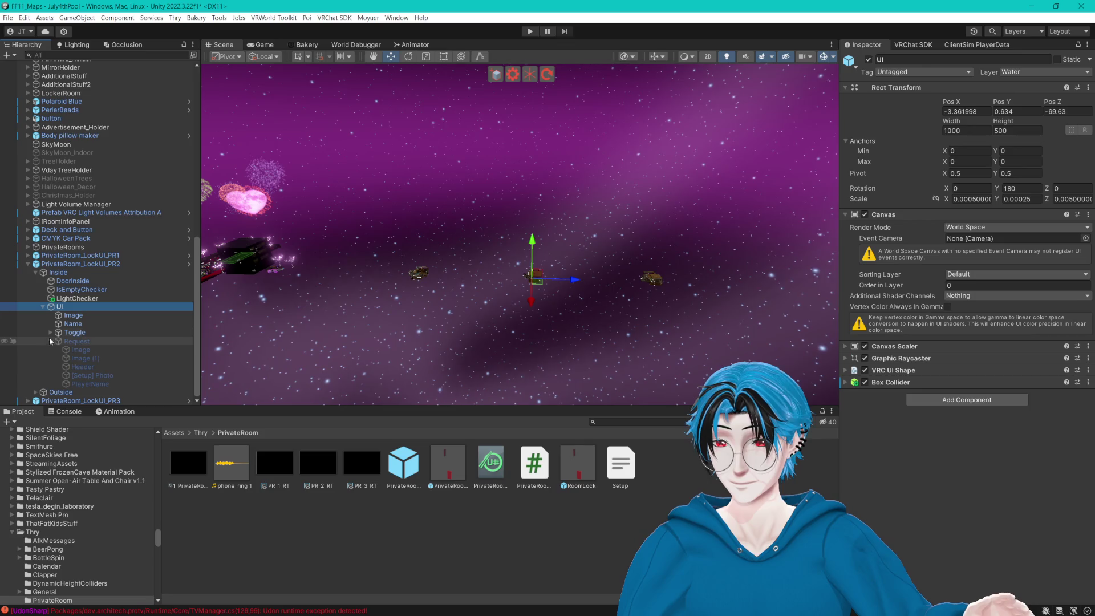
click(50, 340)
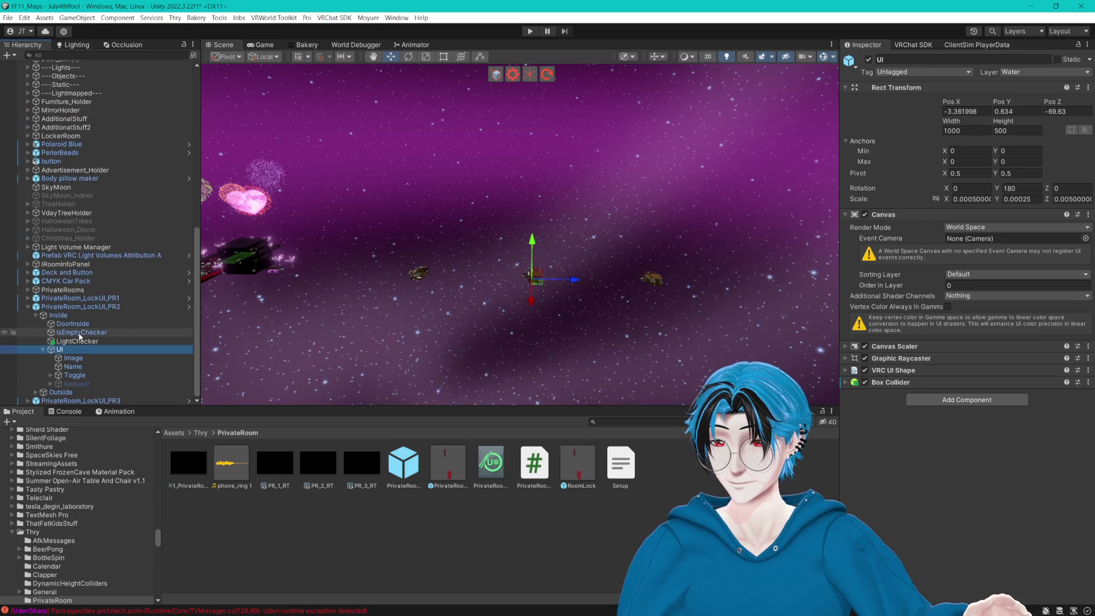
click(72, 323)
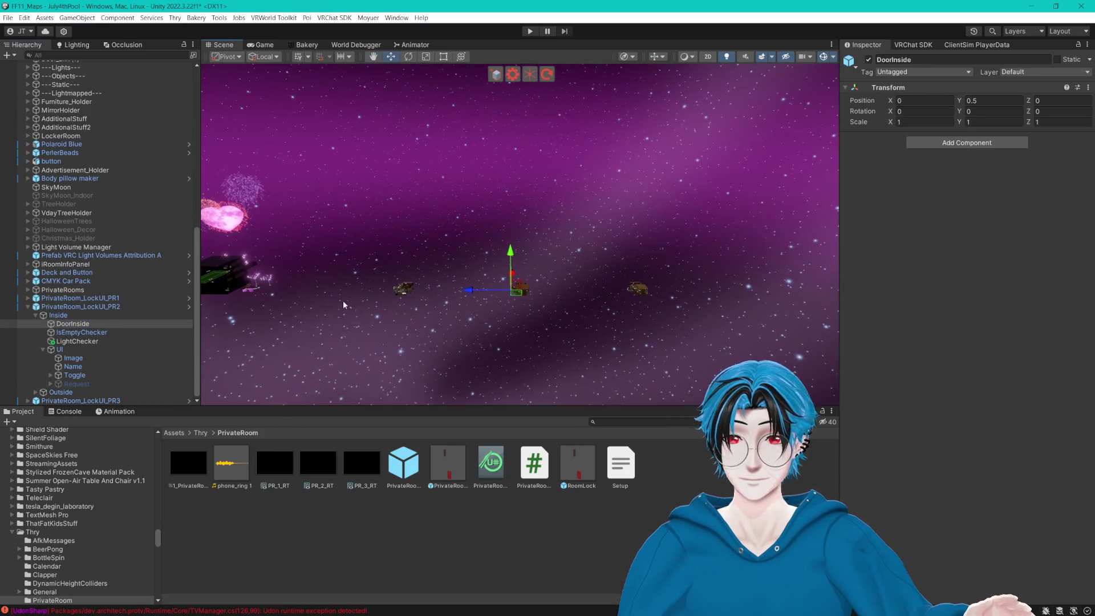
key(f)
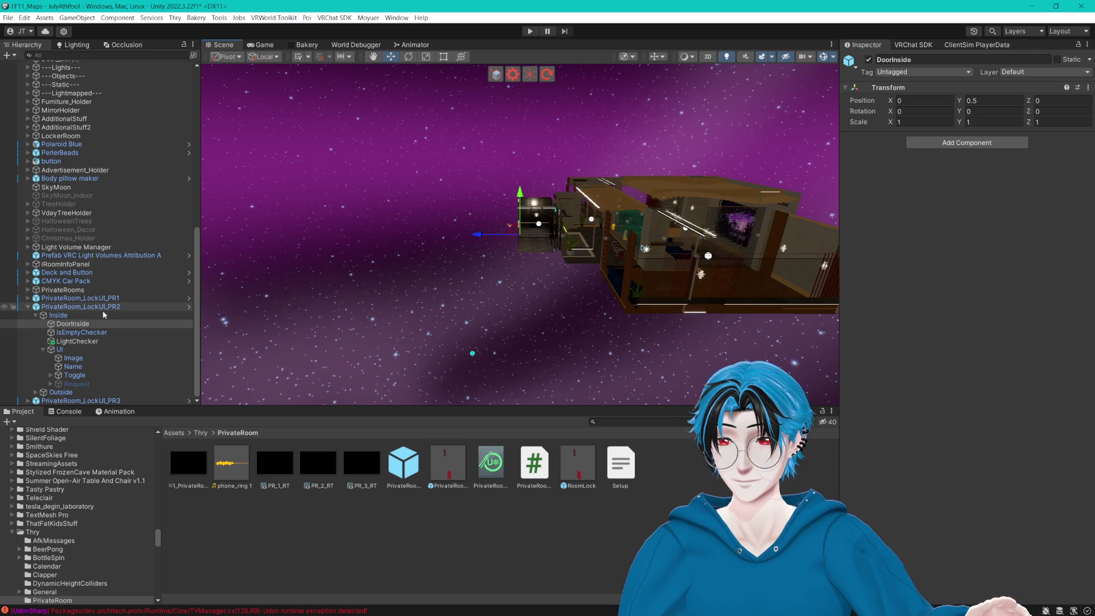
Expand the Outside object and select EnterButton to view its action, image and button components.
click(35, 392)
scroll(118, 388, down, 3)
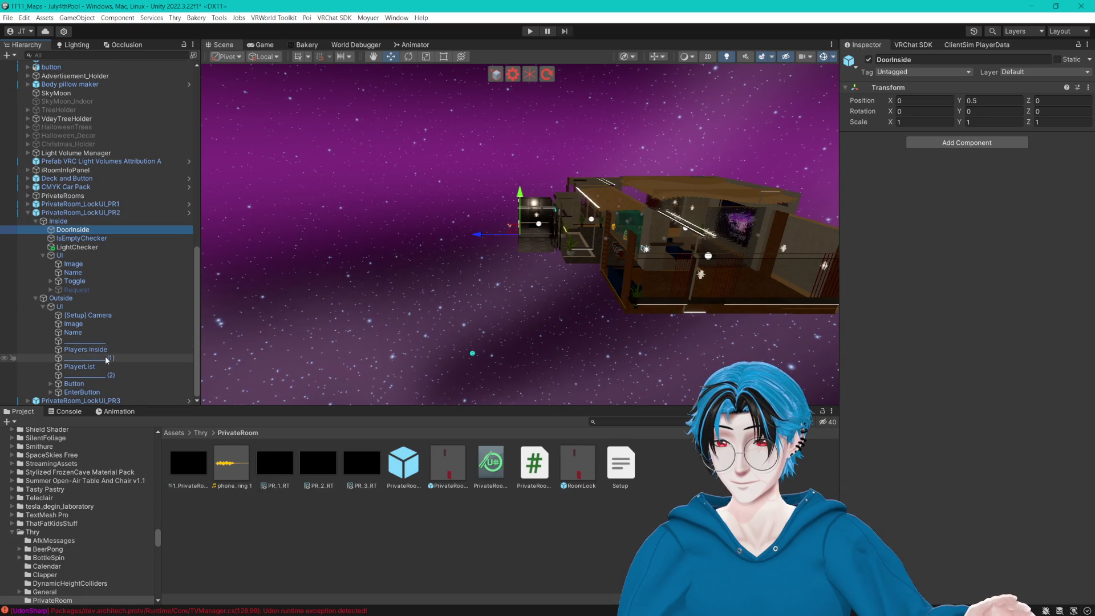
click(85, 392)
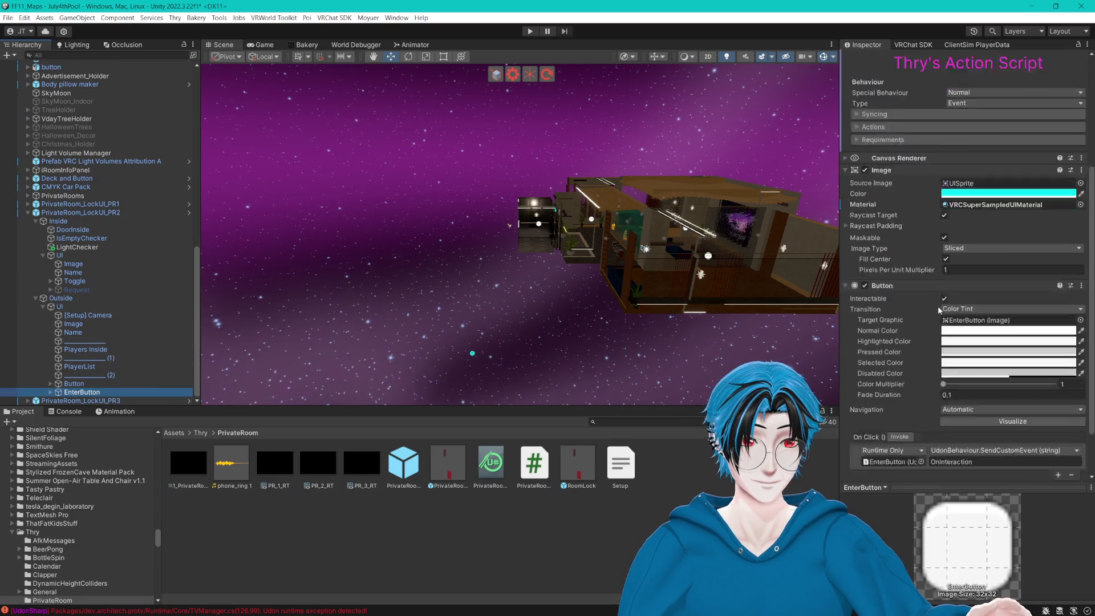
Expand the EnterButton's Actions to locate its teleport target PrivateRoom_TP_In.
scroll(935, 306, down, 3)
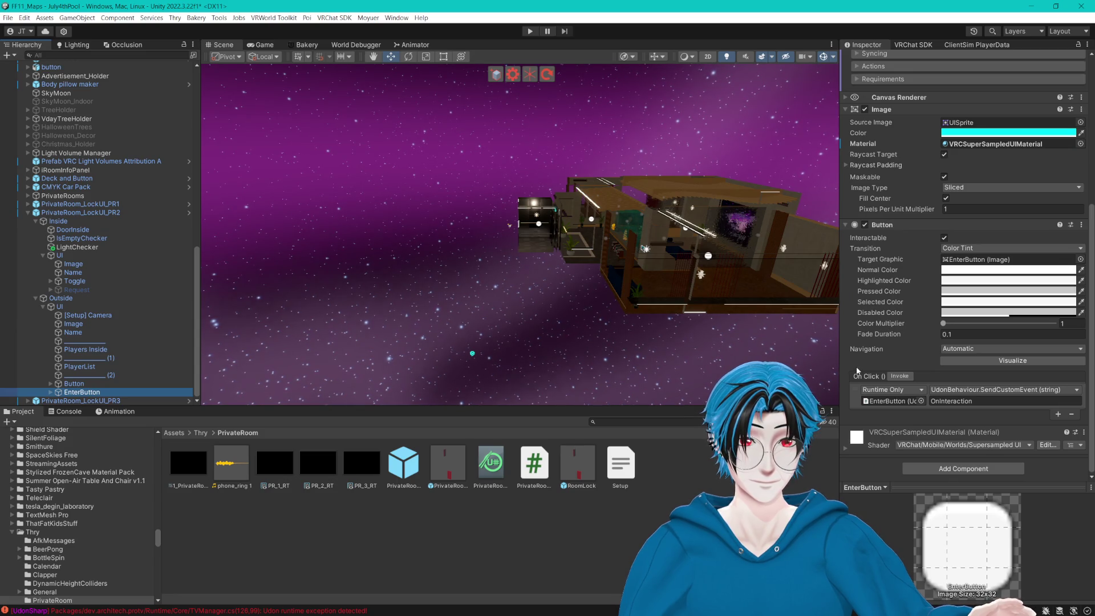
scroll(857, 368, up, 4)
click(857, 153)
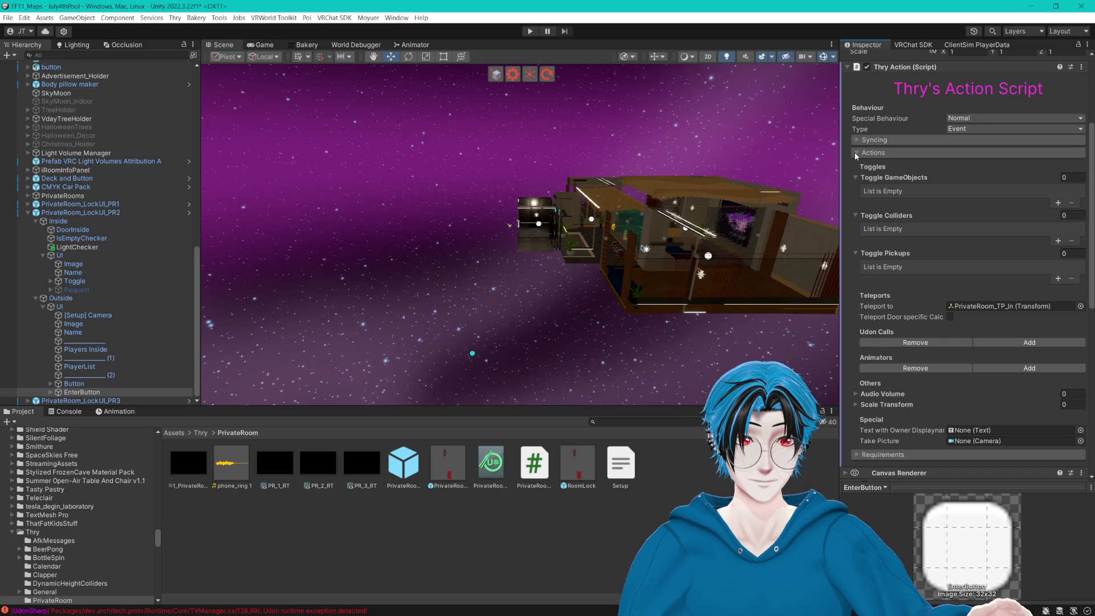
click(981, 305)
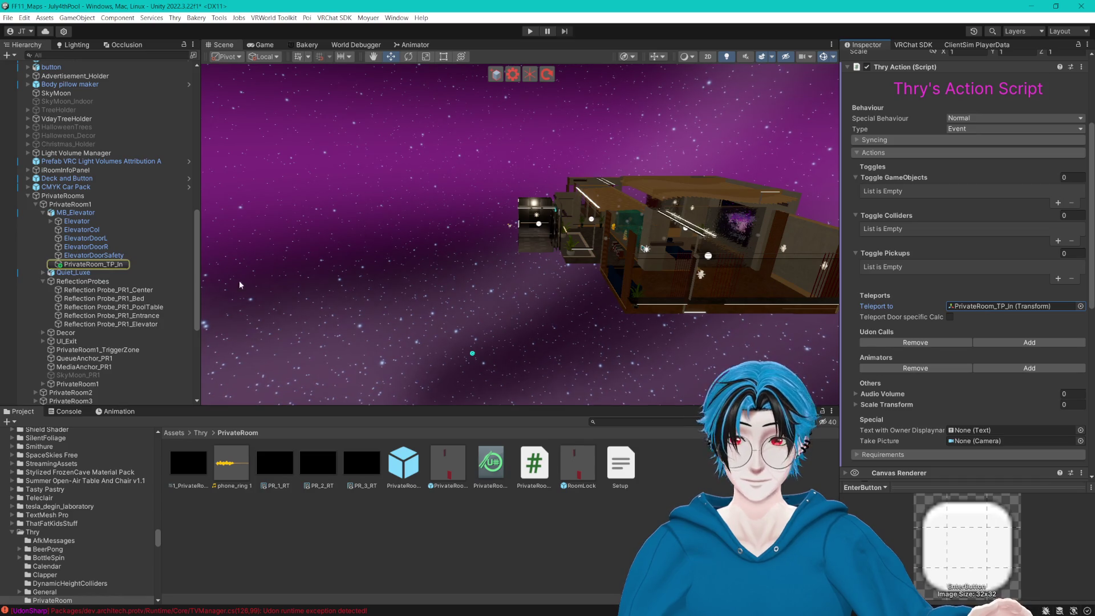
Rename PrivateRoom1's elevator teleport point to PrivateRoom1_TP_In.
click(84, 266)
click(117, 264)
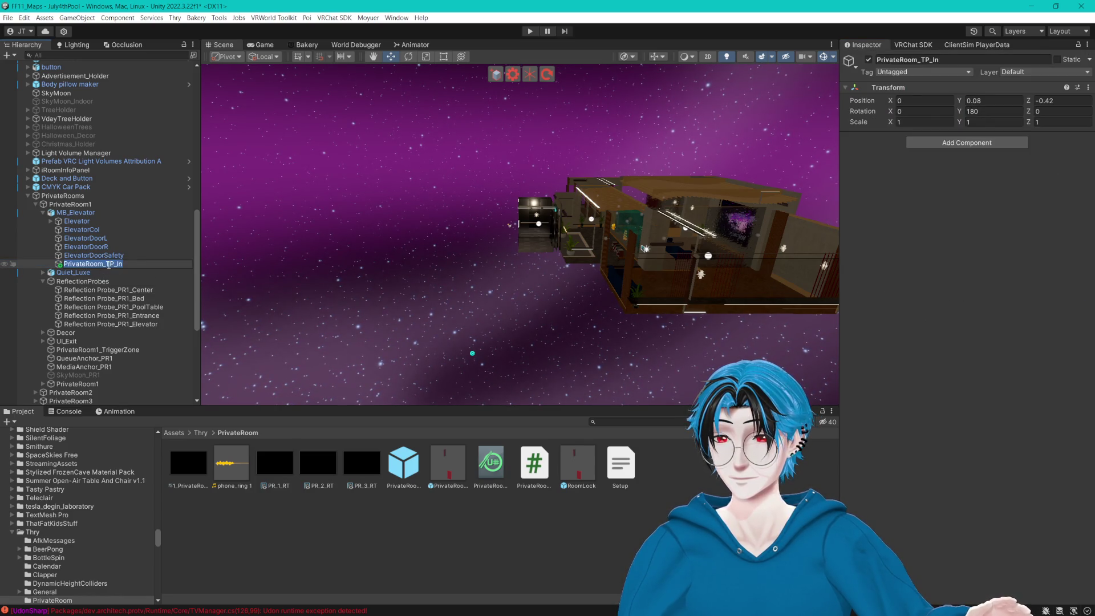
text(1)
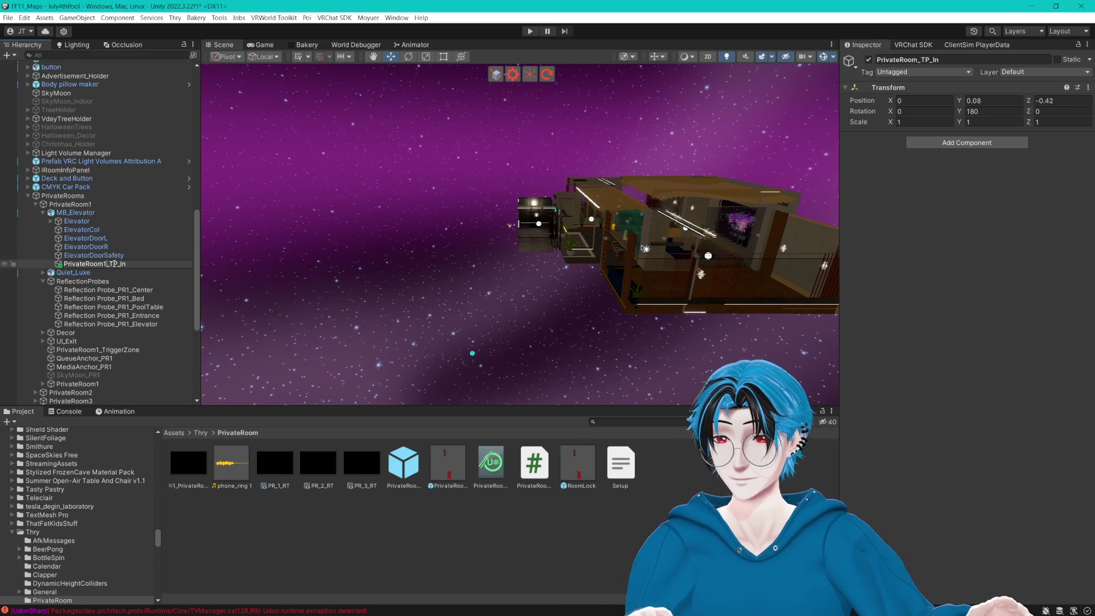
key(Return)
scroll(120, 282, down, 6)
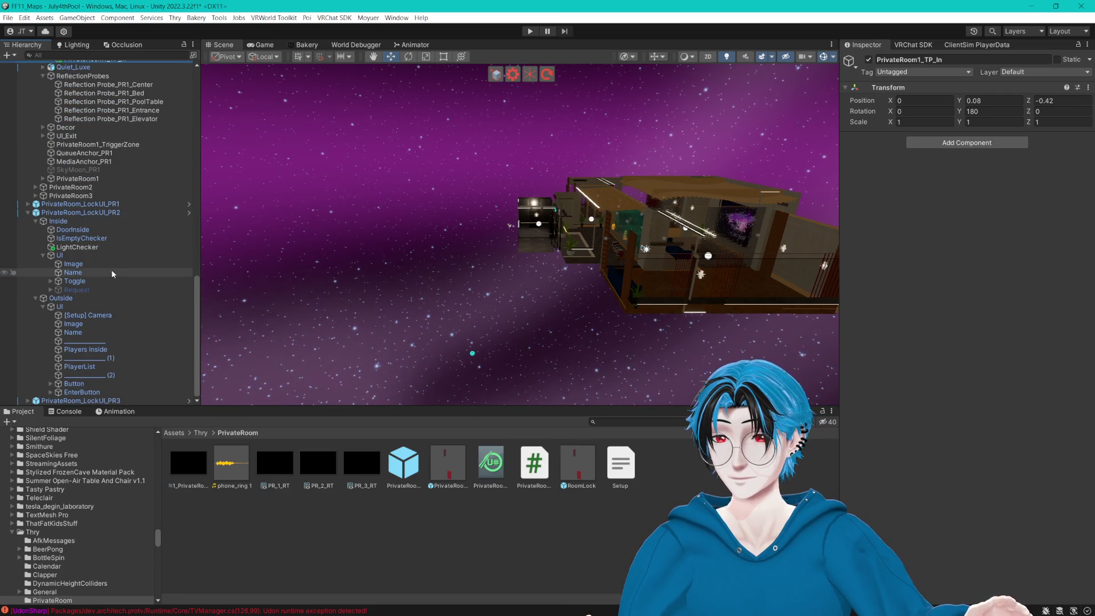
Expand PrivateRoom2's elevator and rename its teleport point to PrivateRoom2_TP_In.
click(37, 196)
click(36, 187)
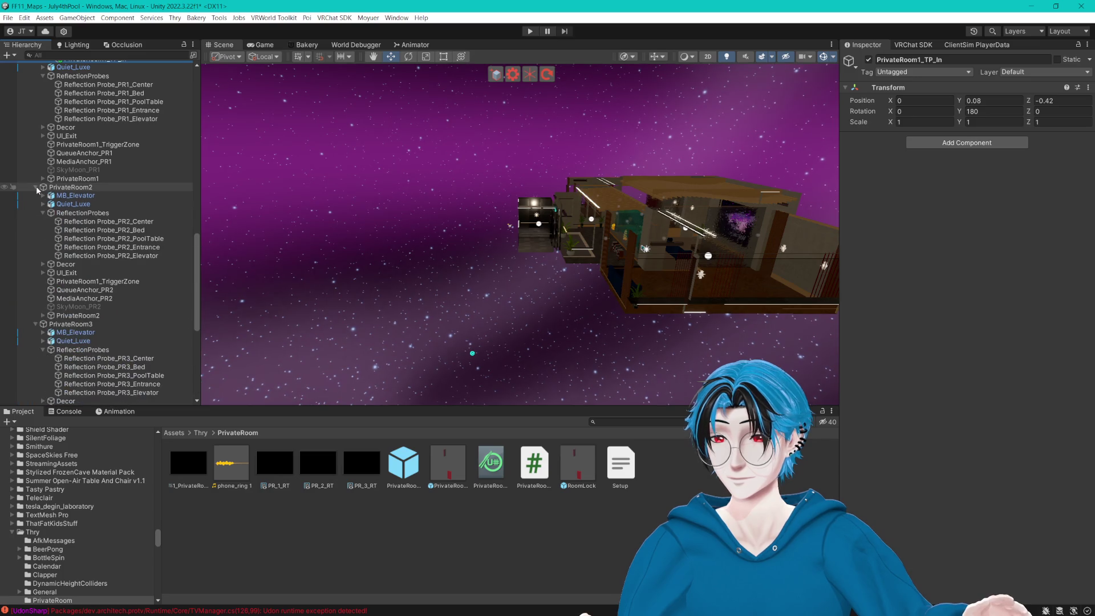
click(43, 195)
click(102, 248)
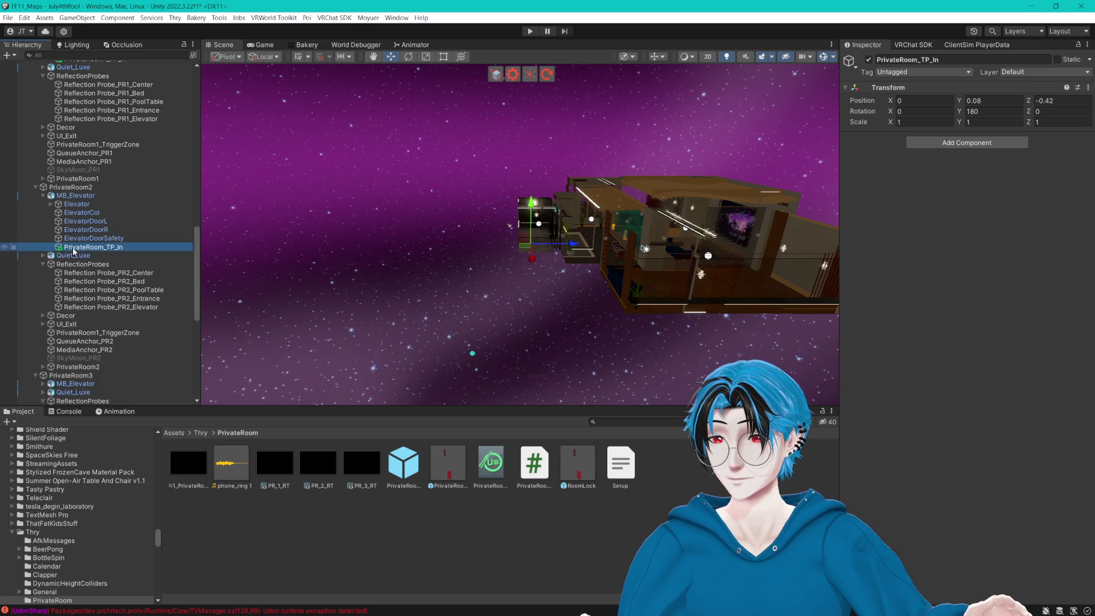
click(104, 251)
click(104, 251)
text(2)
click(86, 229)
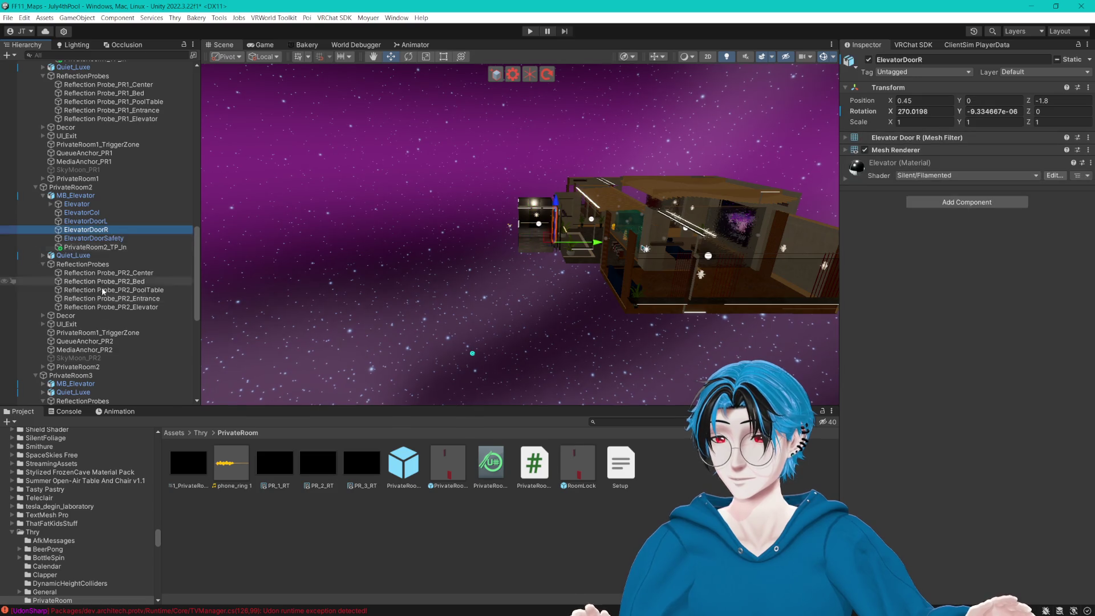
click(102, 247)
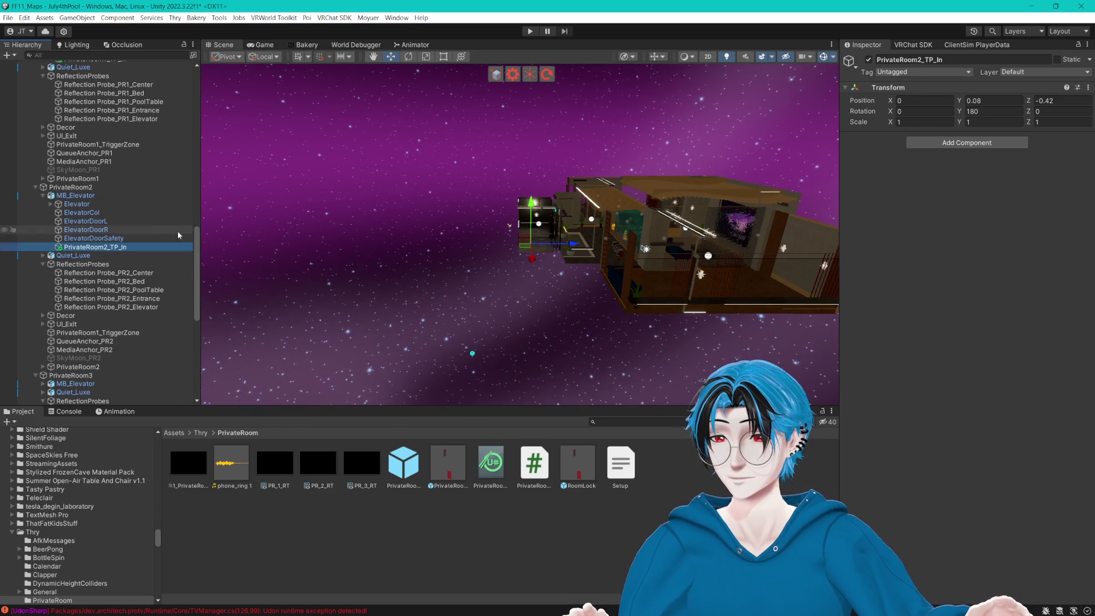
click(127, 239)
Expand PrivateRoom3's elevator and rename its teleport point to PrivateRoom3_TP_In.
scroll(128, 244, down, 5)
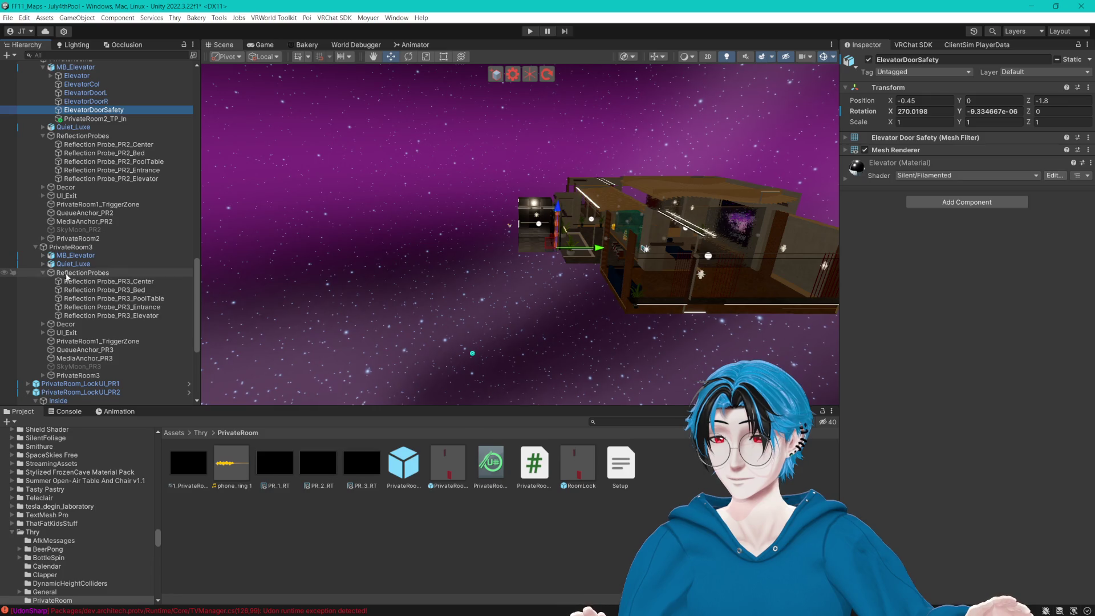
click(68, 273)
click(43, 273)
click(43, 256)
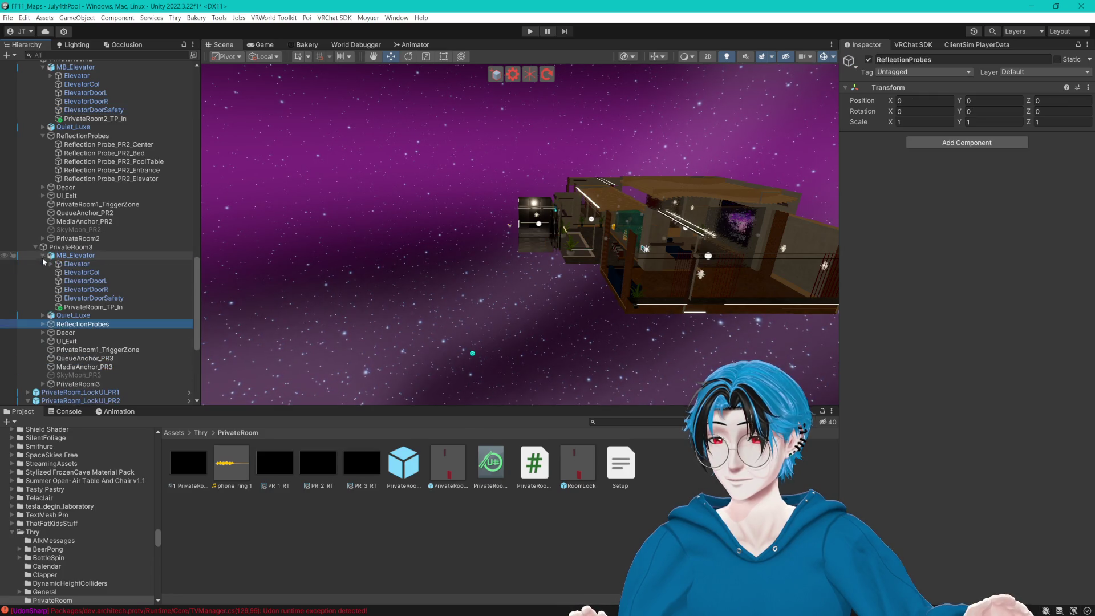
click(88, 308)
click(106, 308)
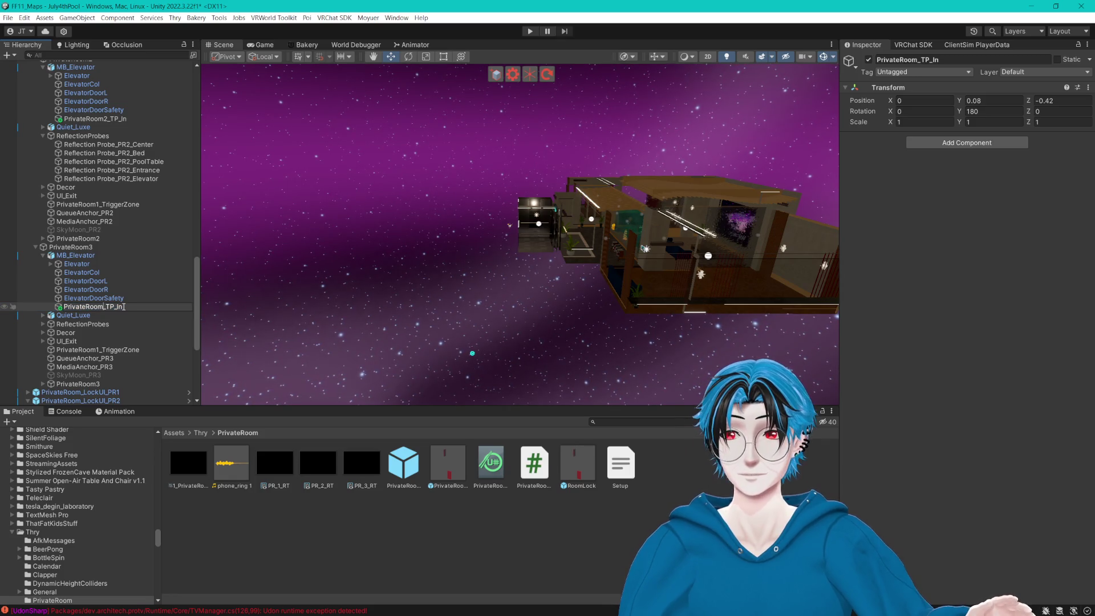
text(3)
click(121, 290)
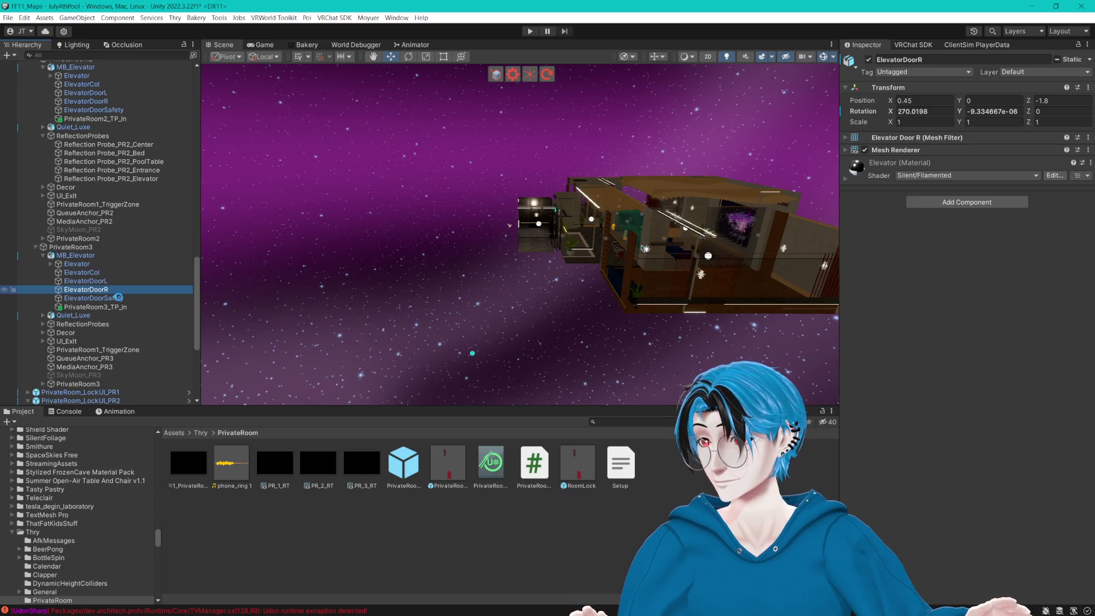
Collapse the CullHolder group and select the Players Inside label on PR2's panel.
scroll(119, 301, up, 15)
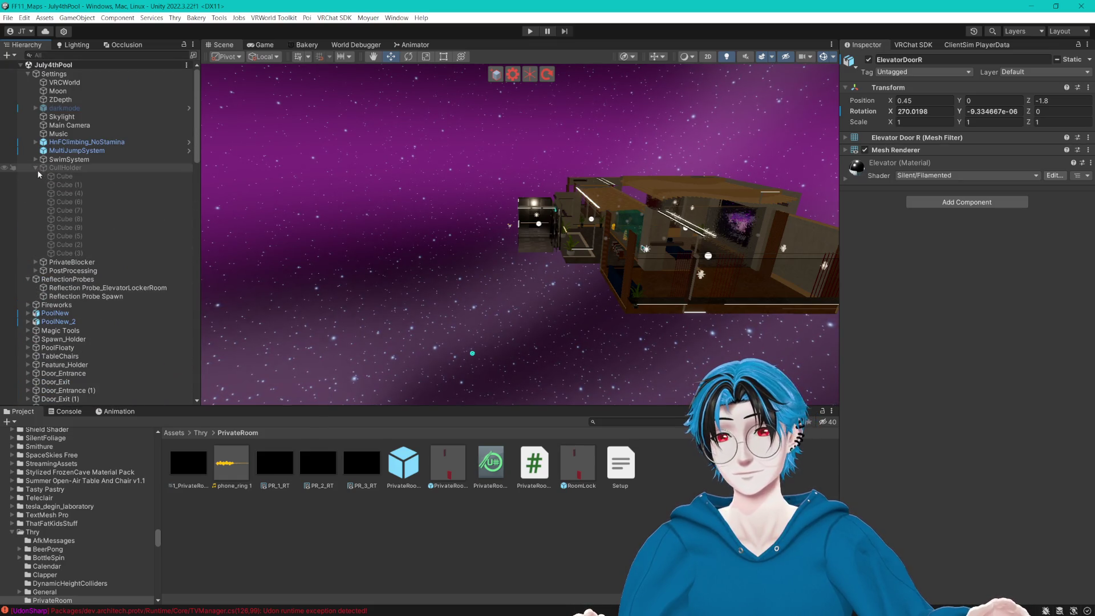
click(35, 168)
scroll(122, 229, down, 15)
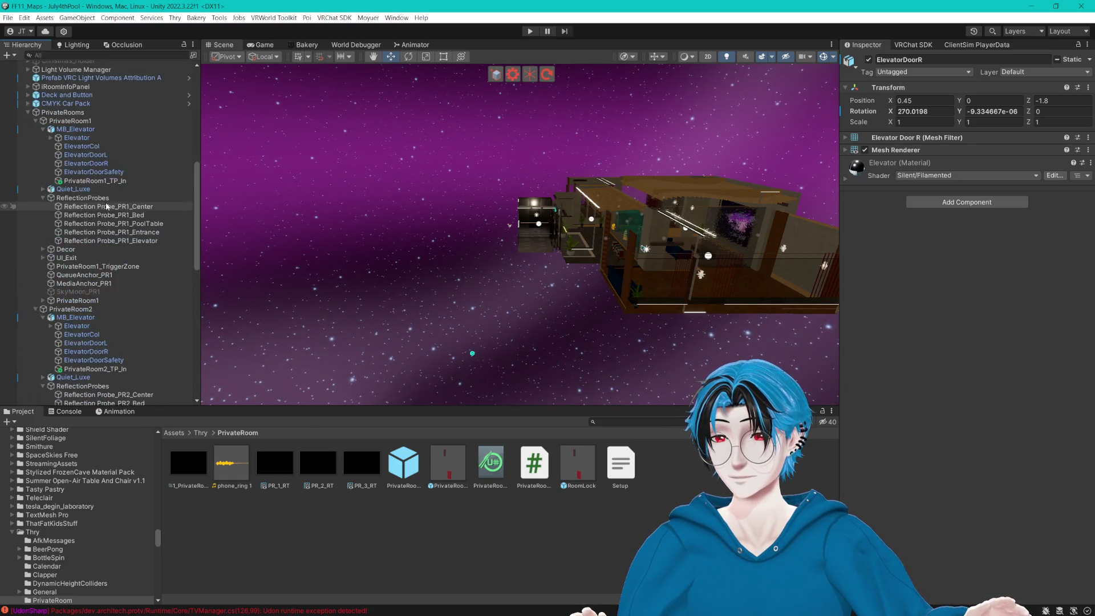
scroll(122, 229, down, 6)
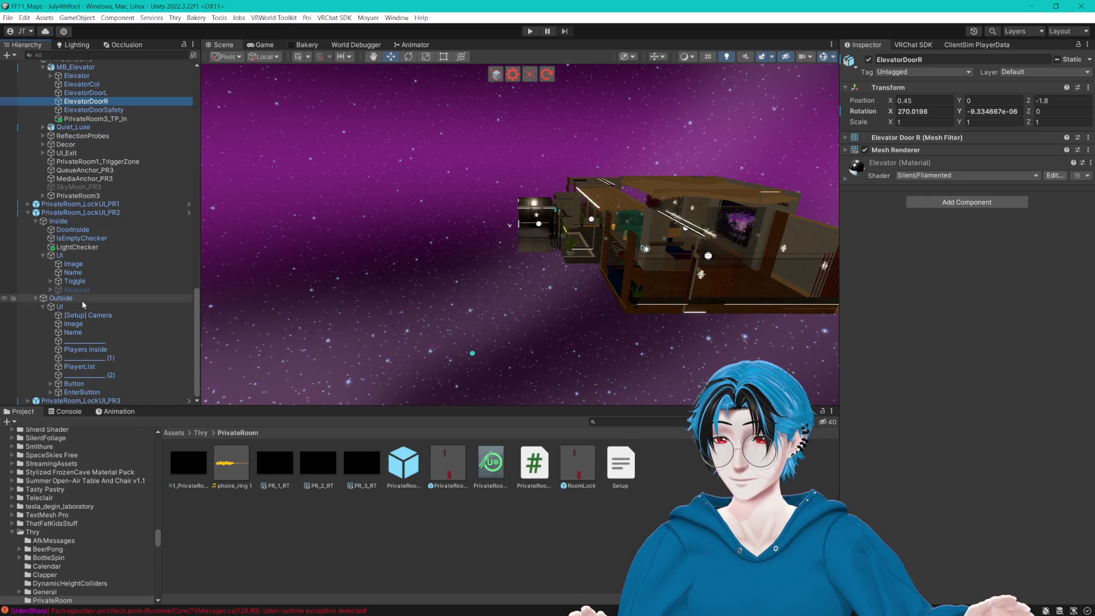
click(104, 350)
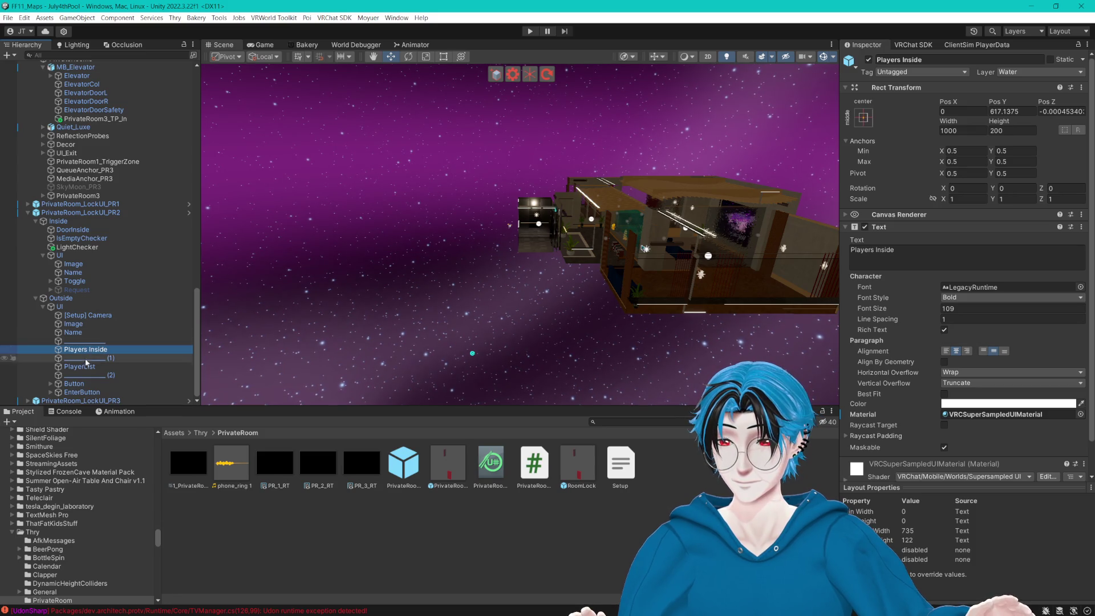
Set the PR2 EnterButton's Teleport to target to PrivateRoom2_TP_In.
click(81, 392)
click(873, 300)
scroll(884, 257, down, 3)
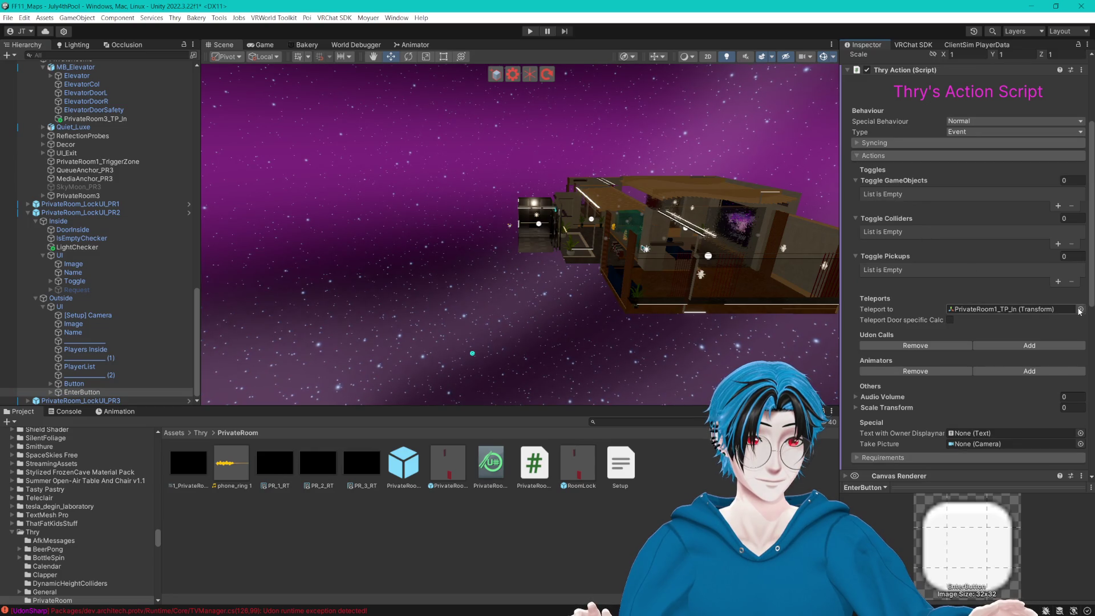
click(1080, 309)
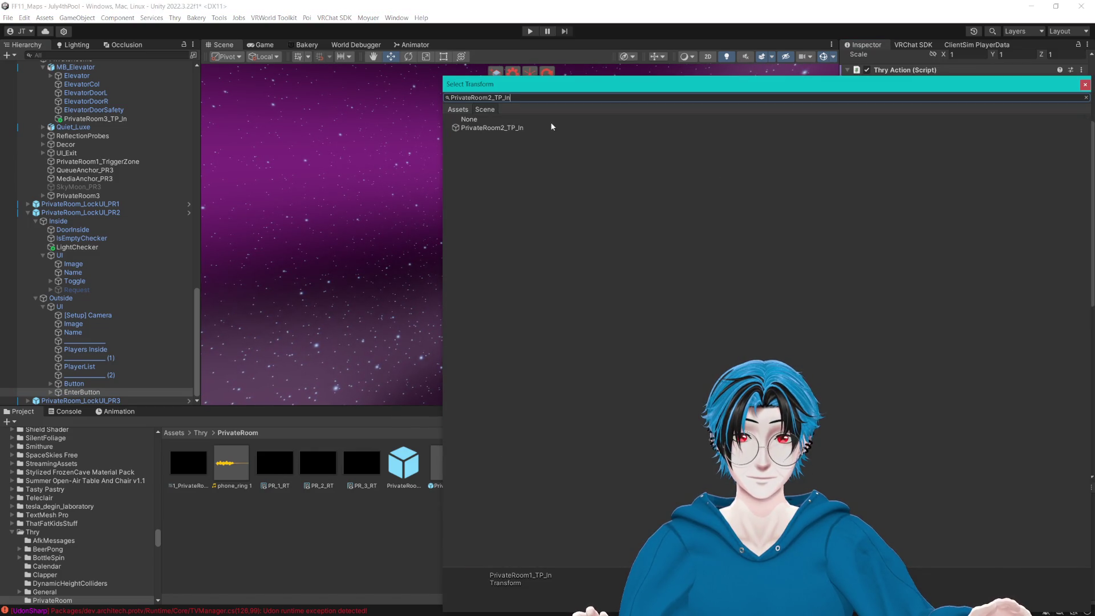
click(515, 129)
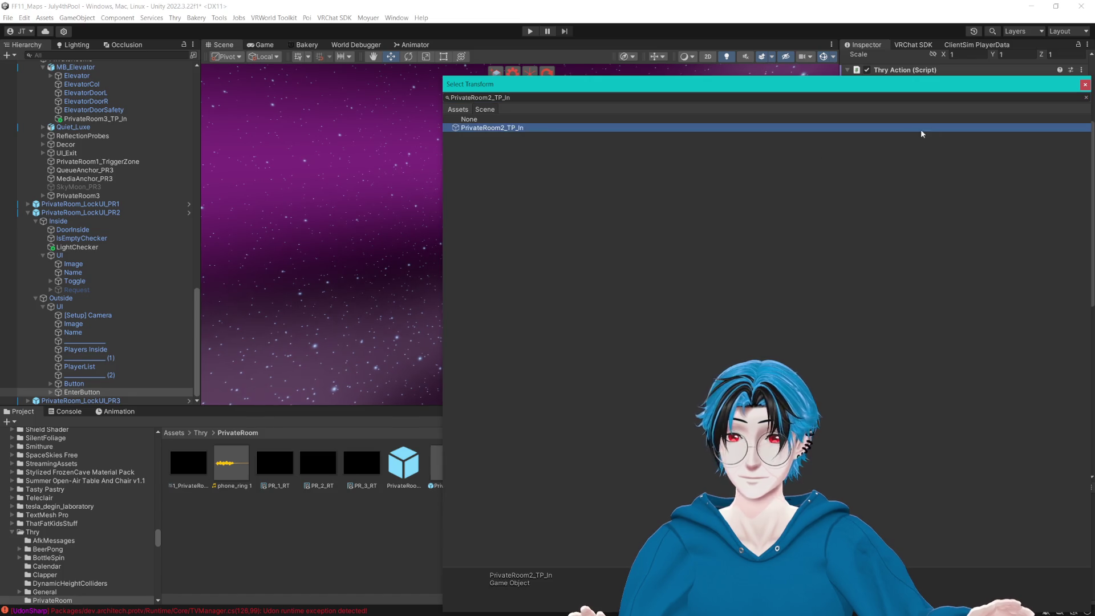
click(1085, 85)
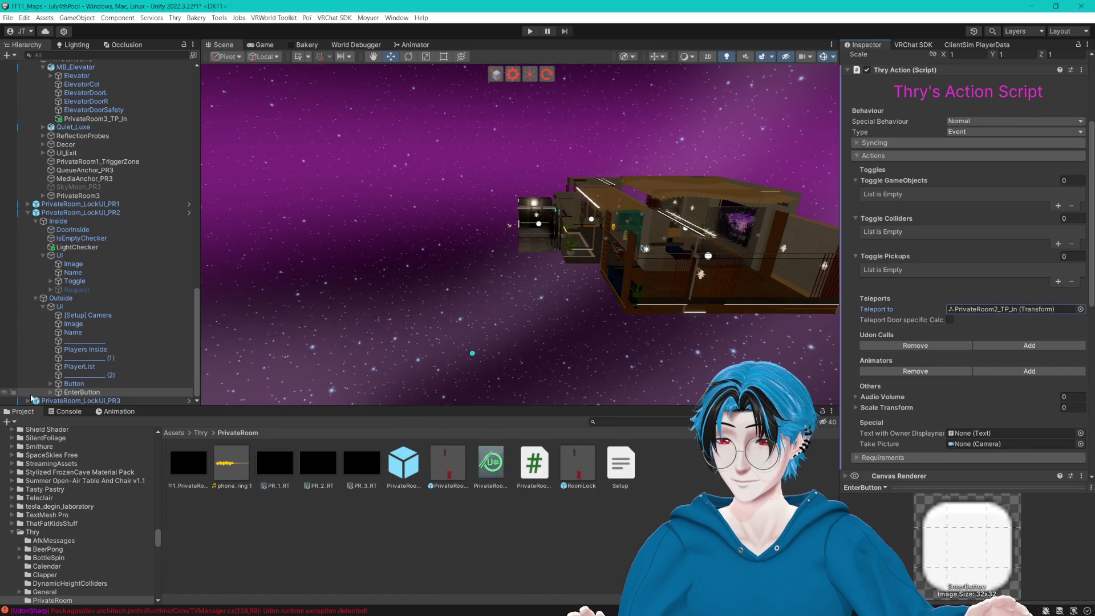
Set the PR3 EnterButton's Teleport to target to PrivateRoom3_TP_In.
click(28, 401)
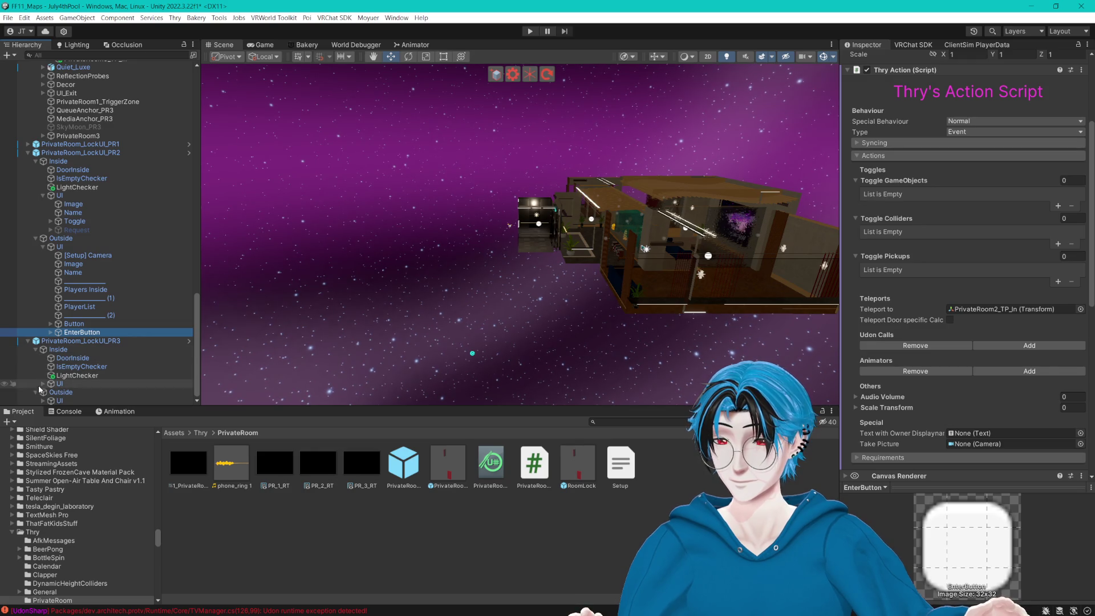
click(43, 401)
click(84, 400)
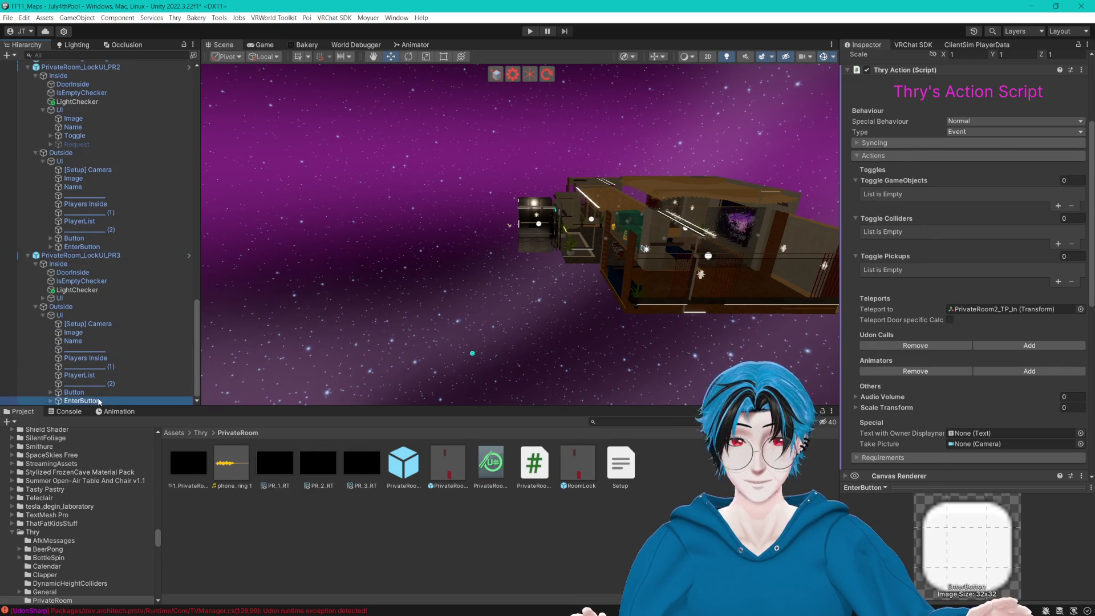
click(852, 156)
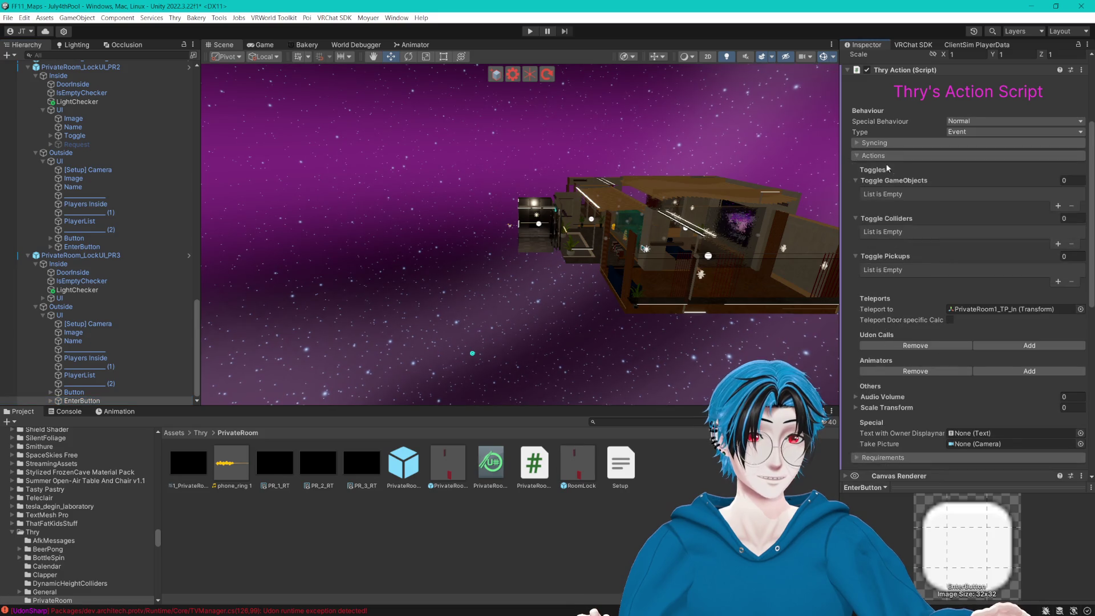
click(1080, 309)
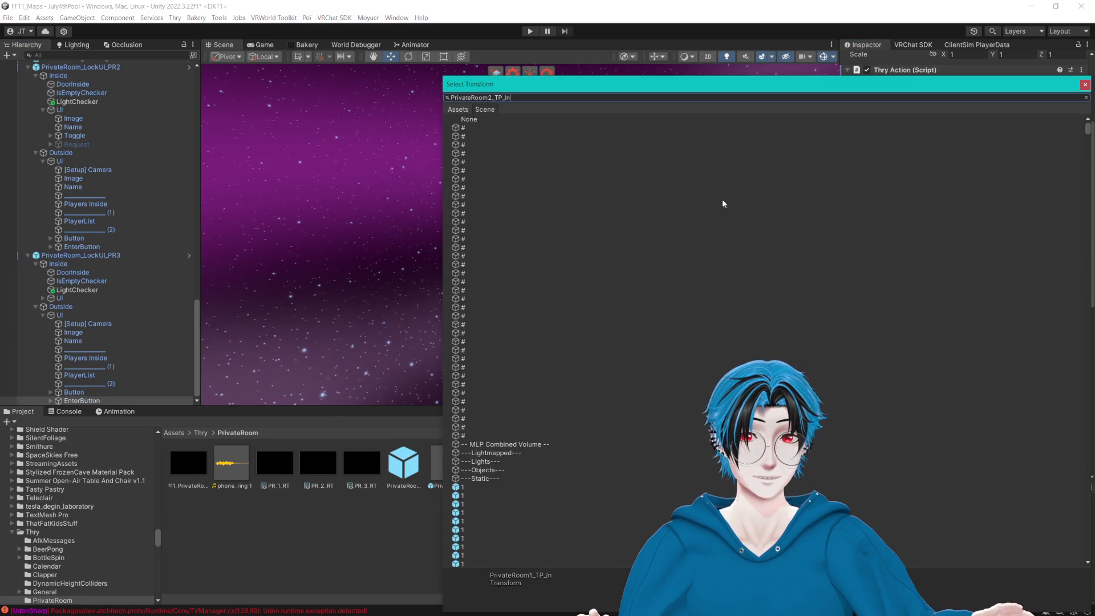
click(492, 110)
key(BackSpace)
text(3)
click(513, 129)
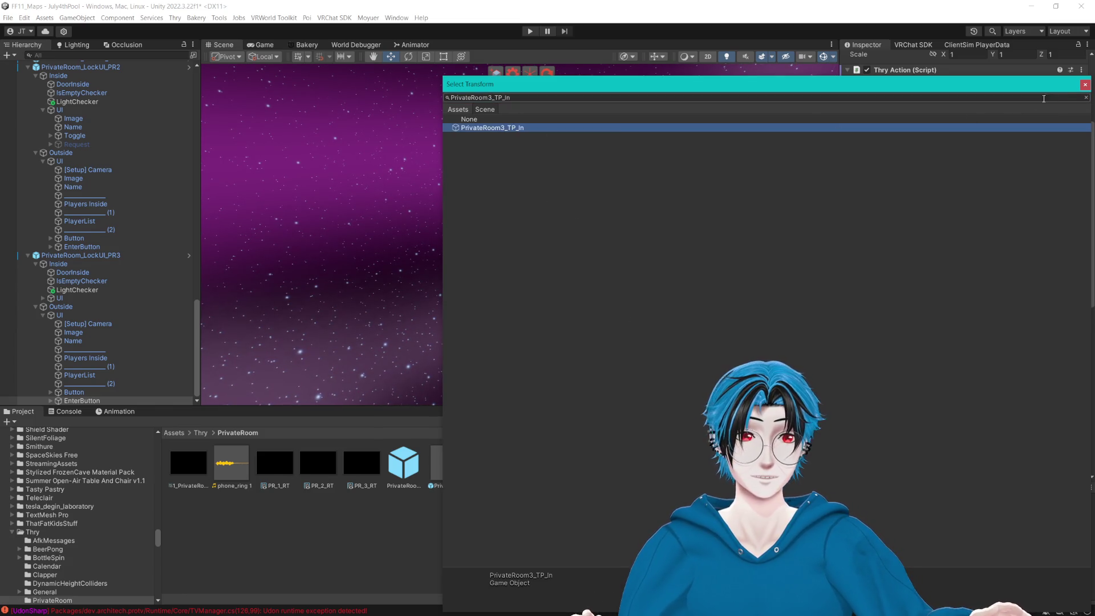
click(710, 3)
drag(593, 136, 591, 210)
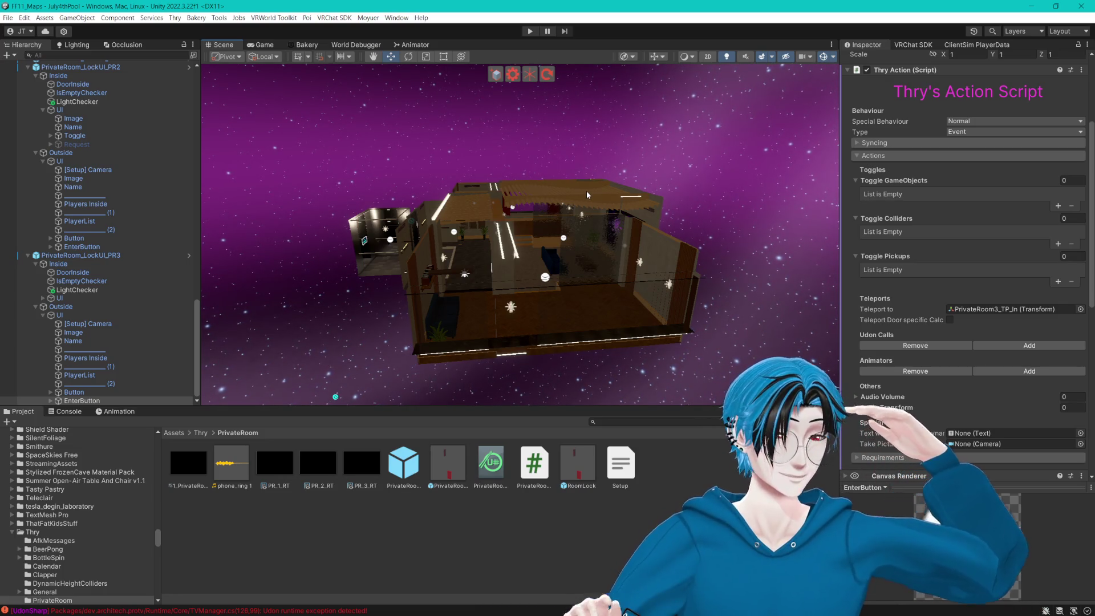
mouse_move(590, 194)
mouse_down()
mouse_move(513, 156)
mouse_move(367, 176)
mouse_up()
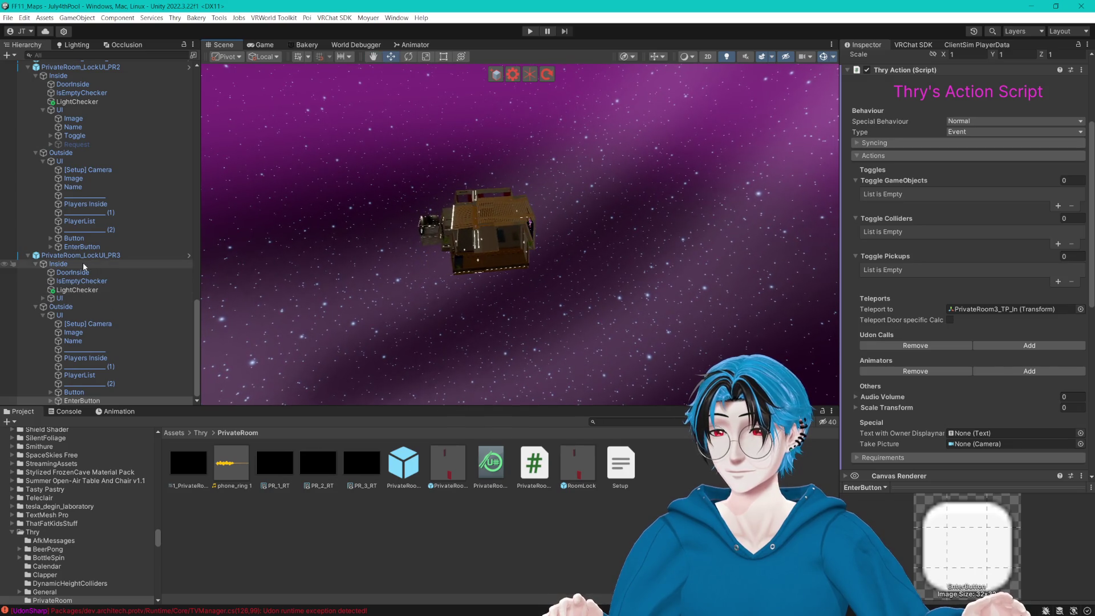
Frame the PR3 signs and change its name text from Private Room 1 to Private Room 3.
click(59, 298)
key(f)
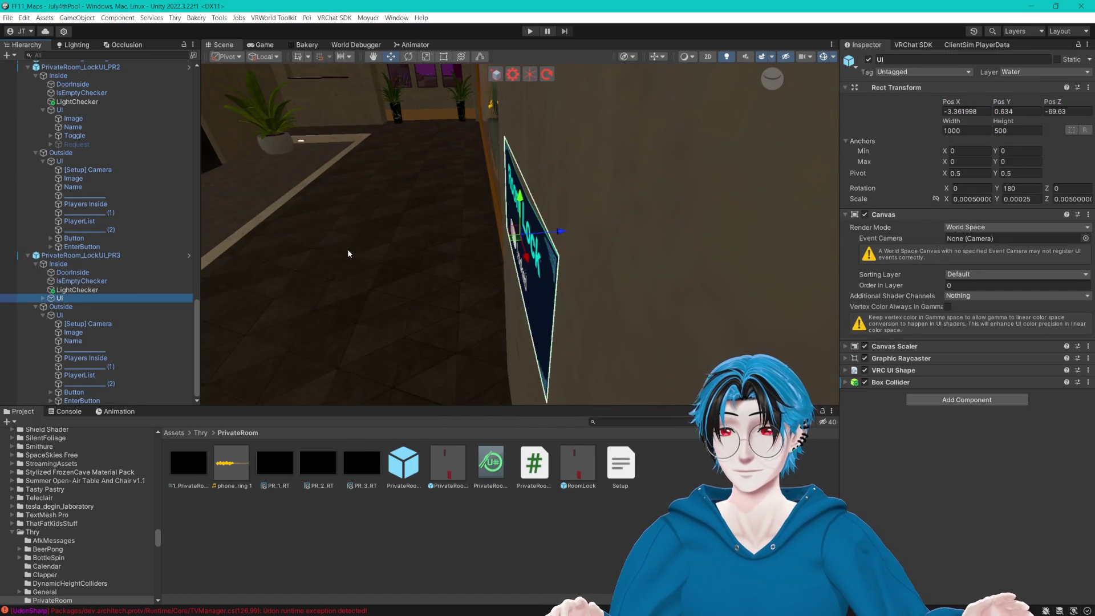
click(122, 314)
key(f)
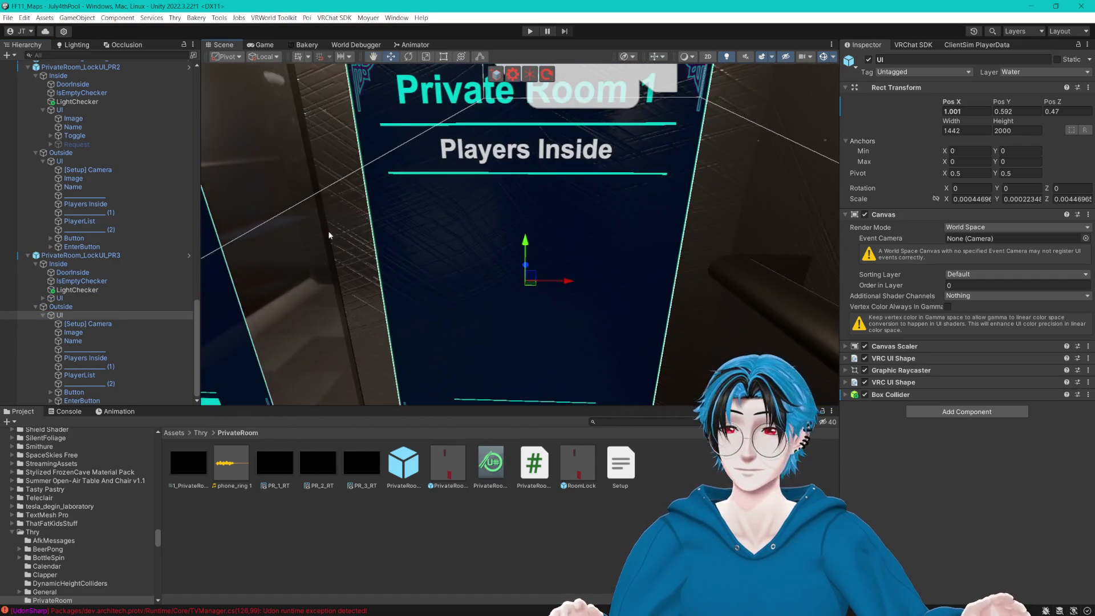
click(81, 340)
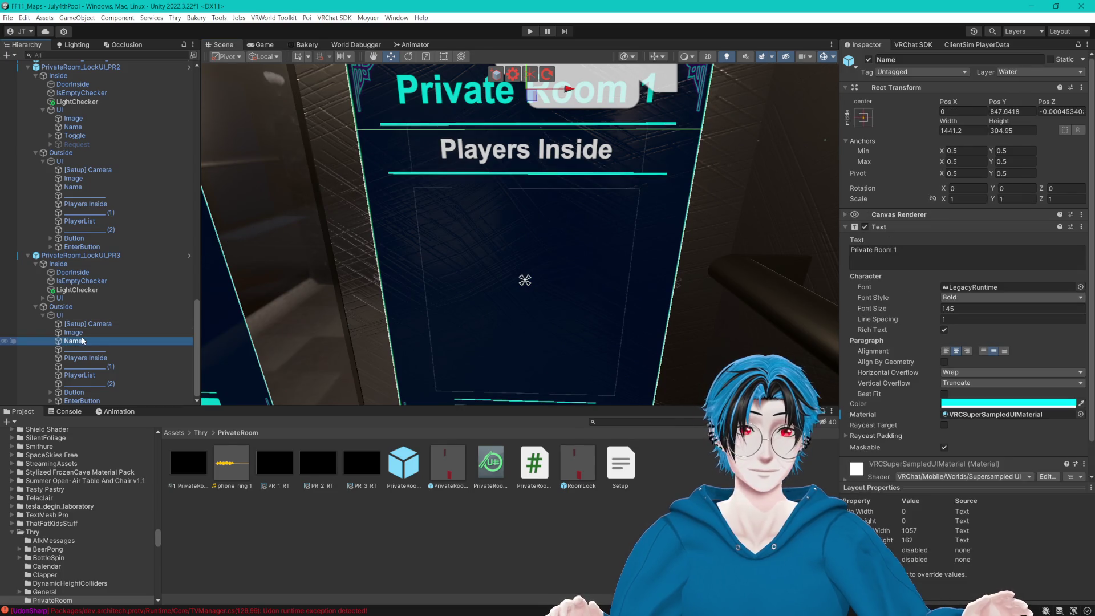
click(873, 251)
scroll(600, 256, down, 3)
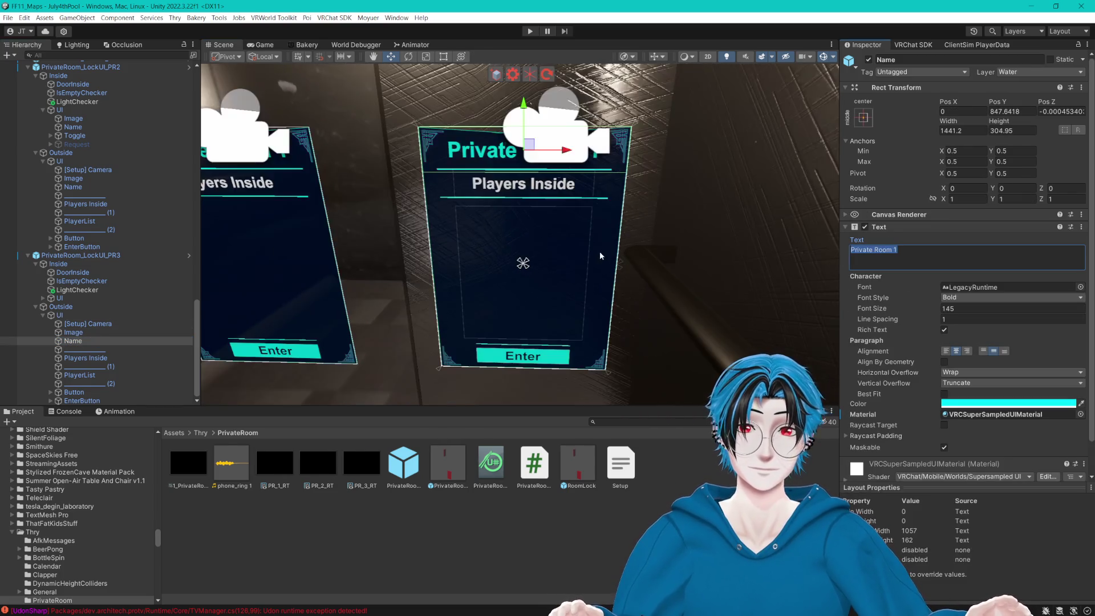
text(3)
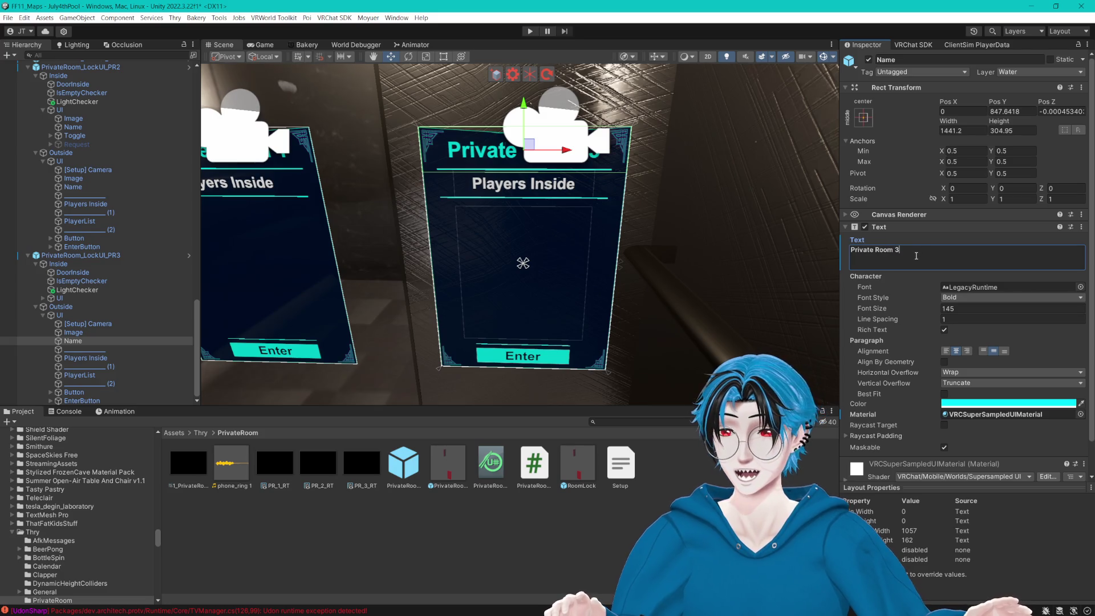
Change the middle sign's name text to Private Room 2 and view all three signs.
click(81, 187)
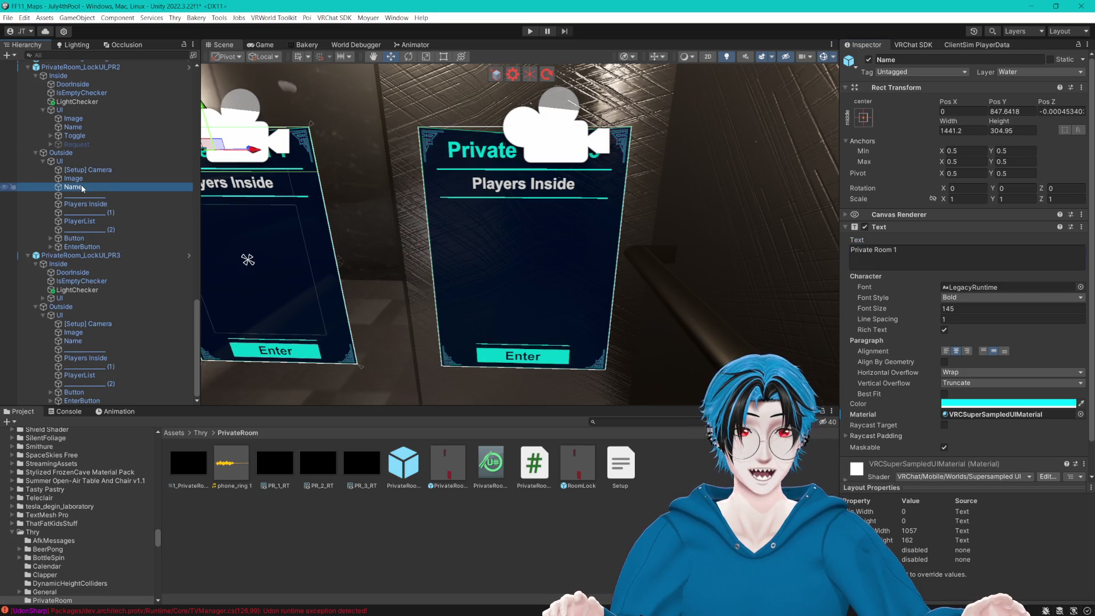
click(900, 252)
text(2)
scroll(416, 207, down, 5)
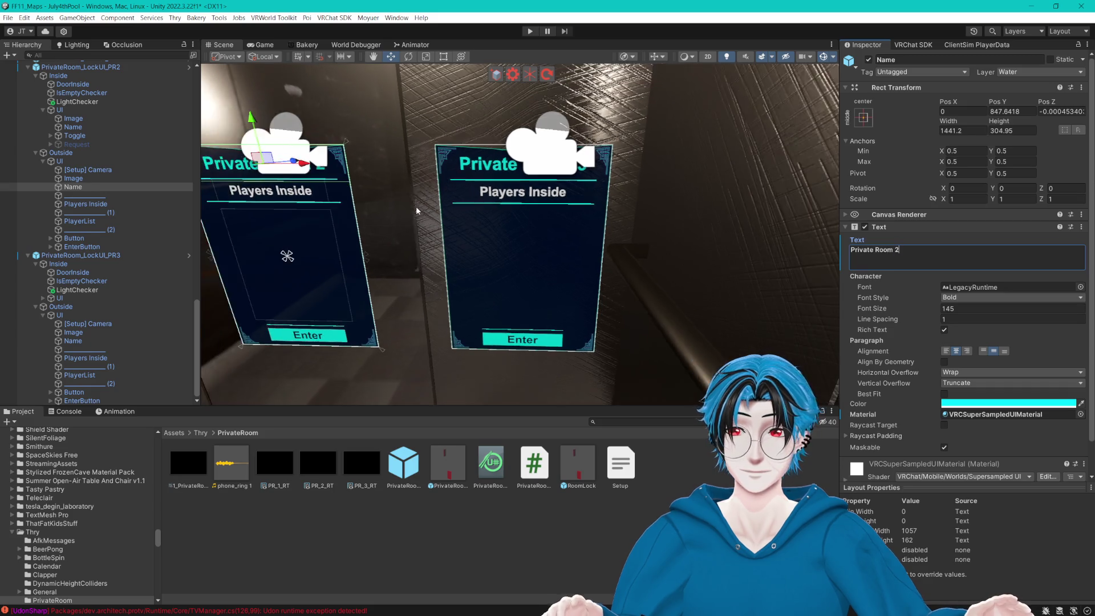
drag(578, 209, 540, 217)
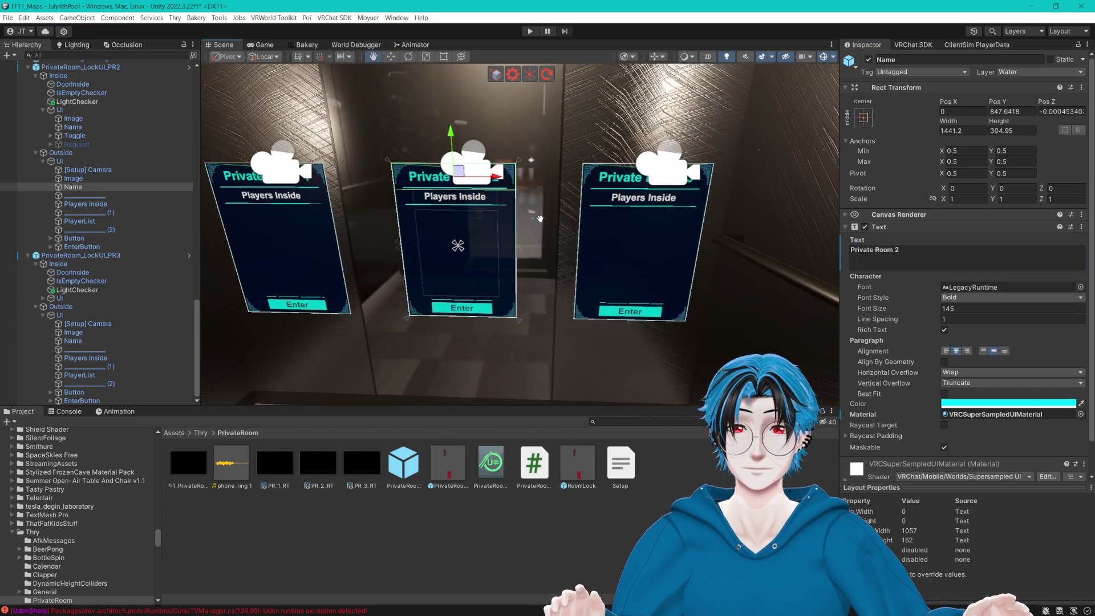
click(526, 348)
scroll(512, 297, down, 5)
scroll(518, 329, up, 2)
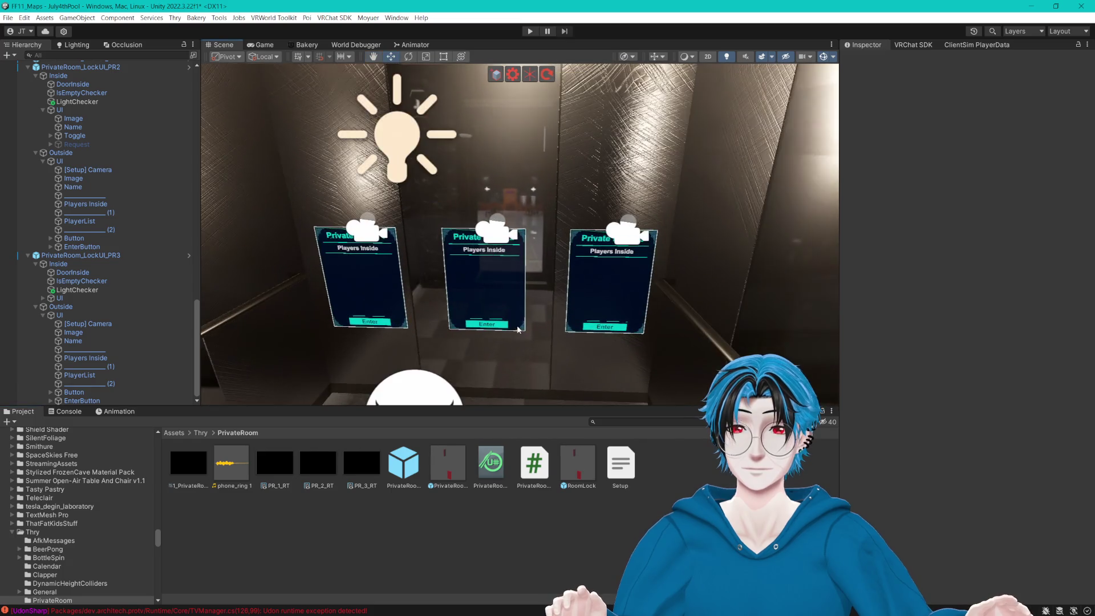
drag(528, 309, 507, 238)
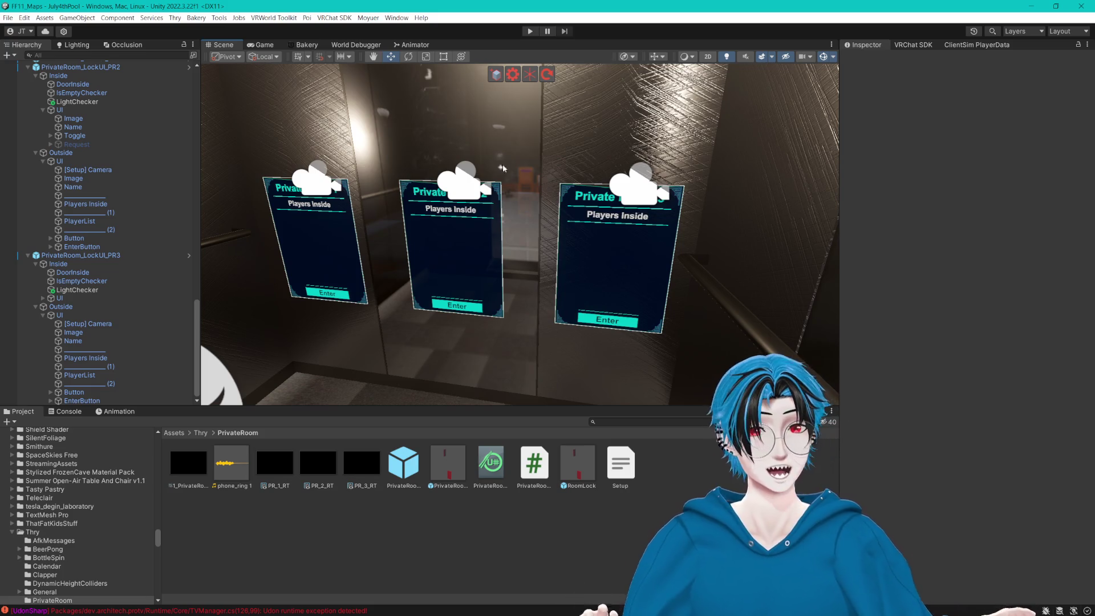
scroll(535, 184, down, 5)
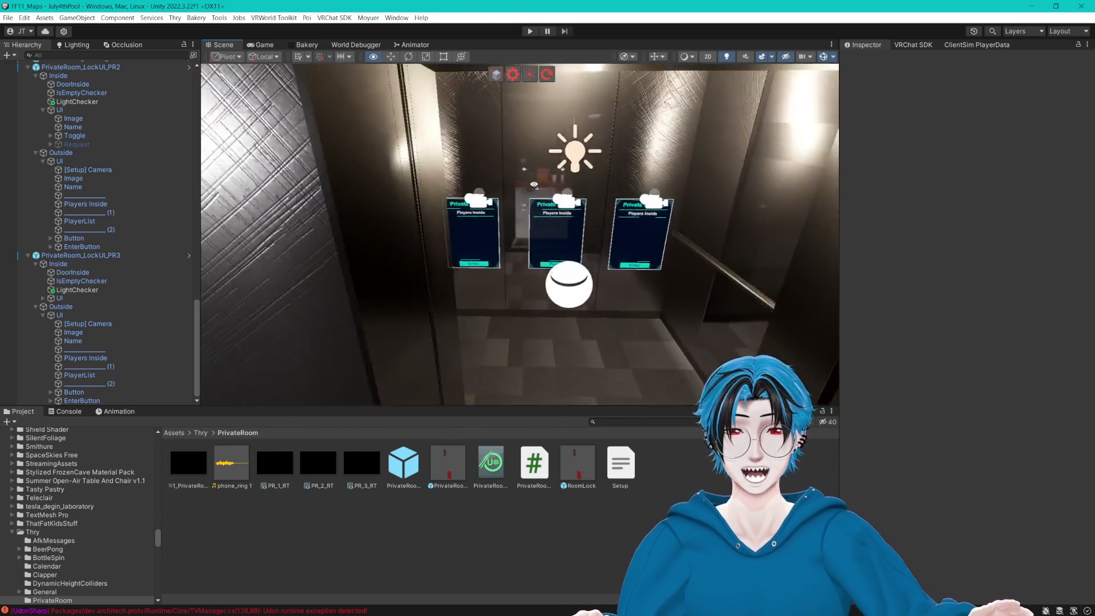
scroll(535, 184, up, 3)
key(d)
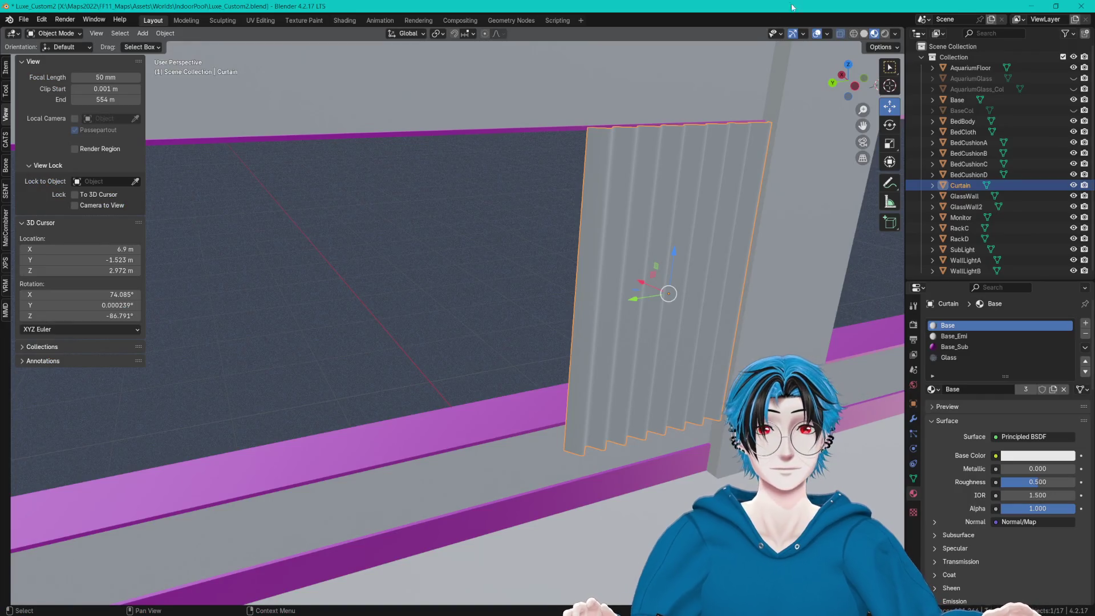
Orbit up toward the ceiling and save Luxe_Custom2.blend with Ctrl+S.
scroll(666, 232, up, 2)
mouse_move(739, 280)
mouse_down()
mouse_move(530, 318)
mouse_move(627, 226)
mouse_move(734, 202)
mouse_move(614, 242)
mouse_move(729, 257)
mouse_move(500, 284)
mouse_move(526, 320)
mouse_move(553, 311)
mouse_move(474, 359)
mouse_move(482, 355)
mouse_up()
key(ctrl+s)
scroll(635, 292, up, 3)
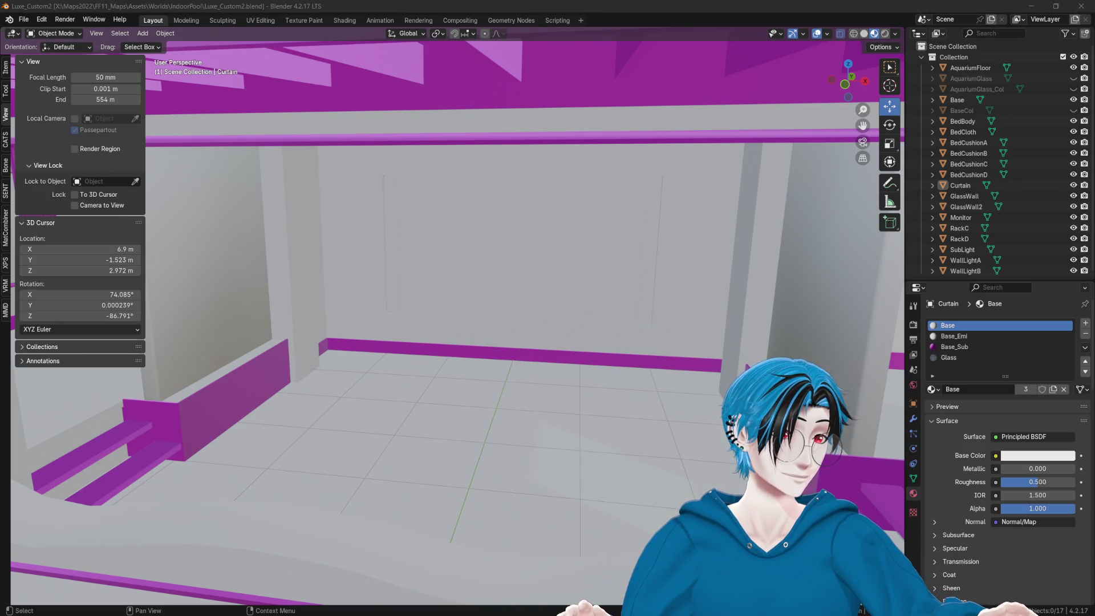
click(620, 15)
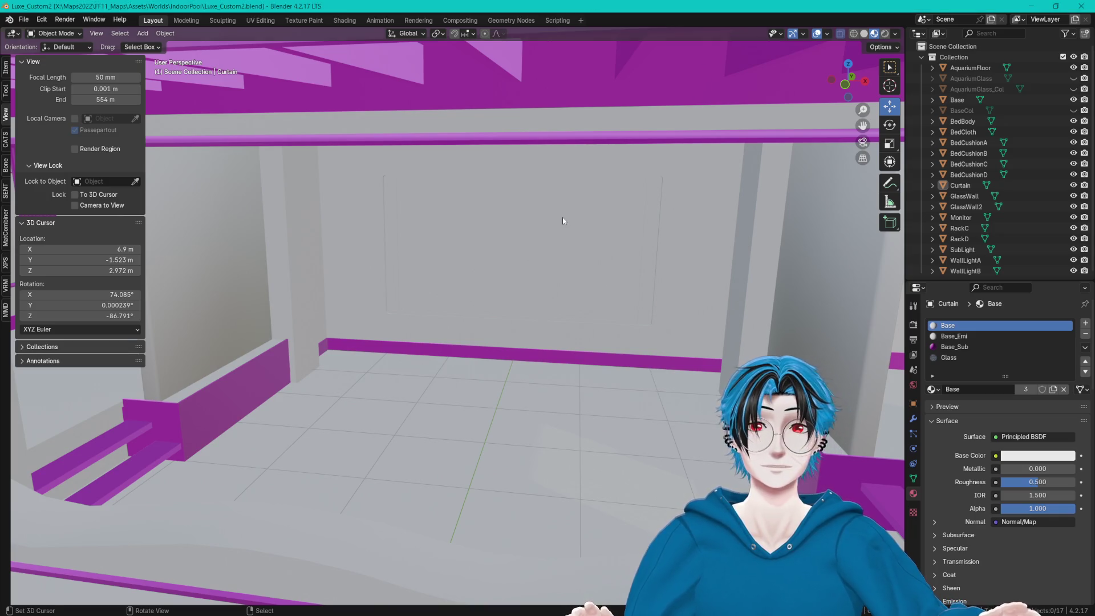
scroll(469, 235, down, 5)
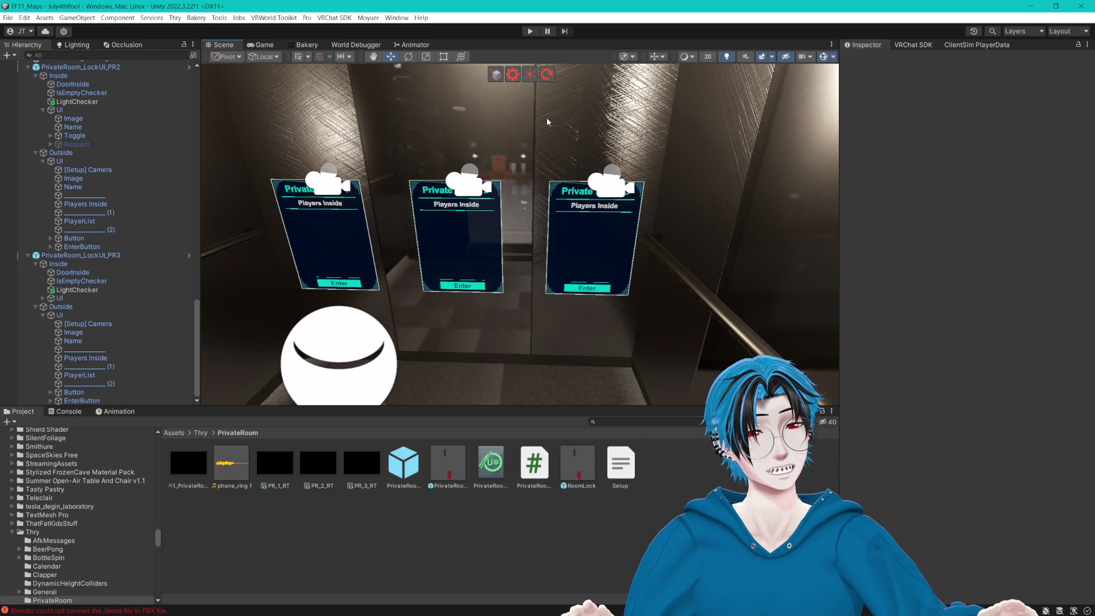
Start Play mode to test the world in the VRChat Client Simulator.
click(531, 31)
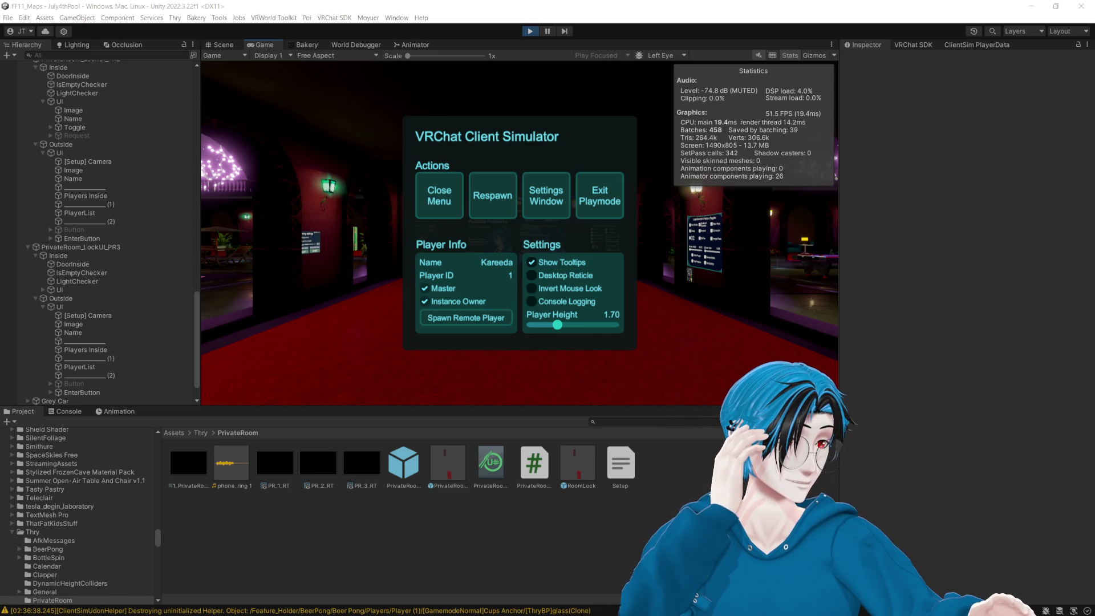
Enlarge the Game view taller and wider, then walk to the elevator's Private Room signs.
click(440, 195)
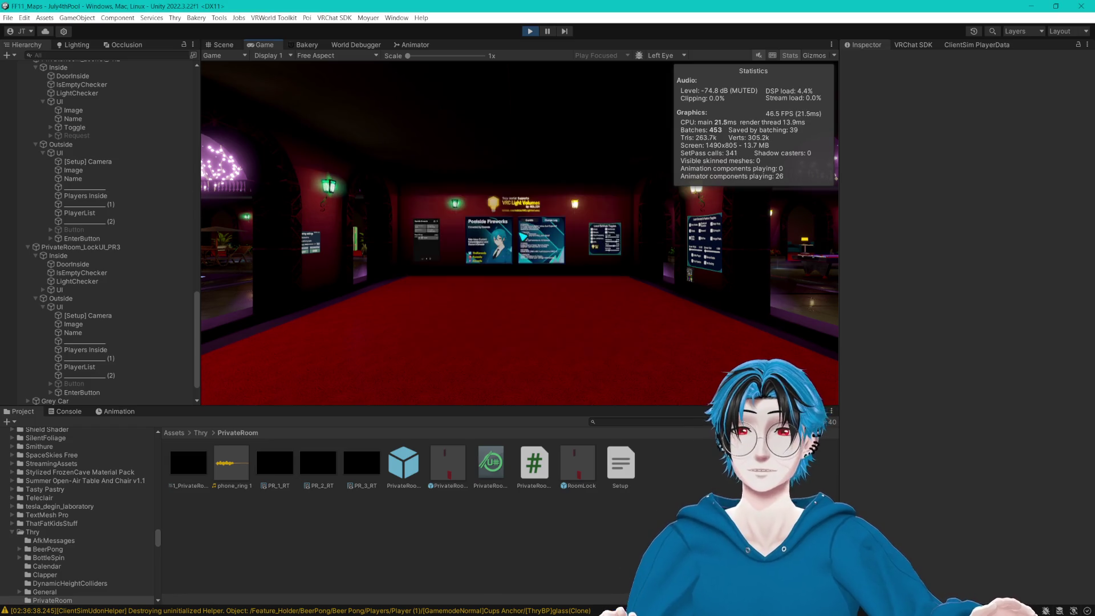
key(Escape)
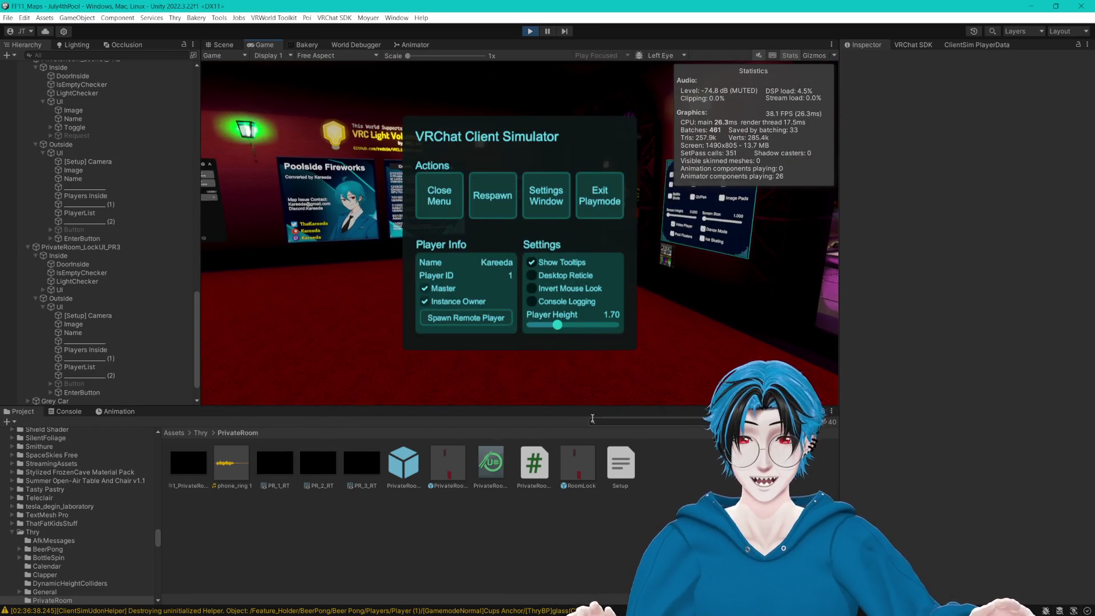
drag(597, 408, 599, 487)
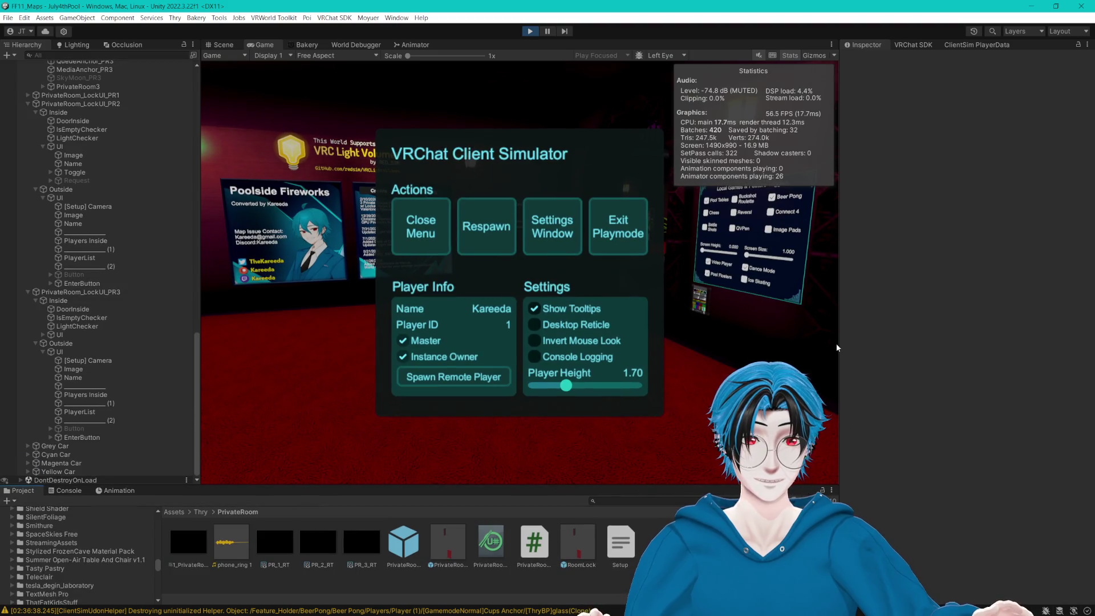
drag(838, 343, 931, 344)
click(445, 240)
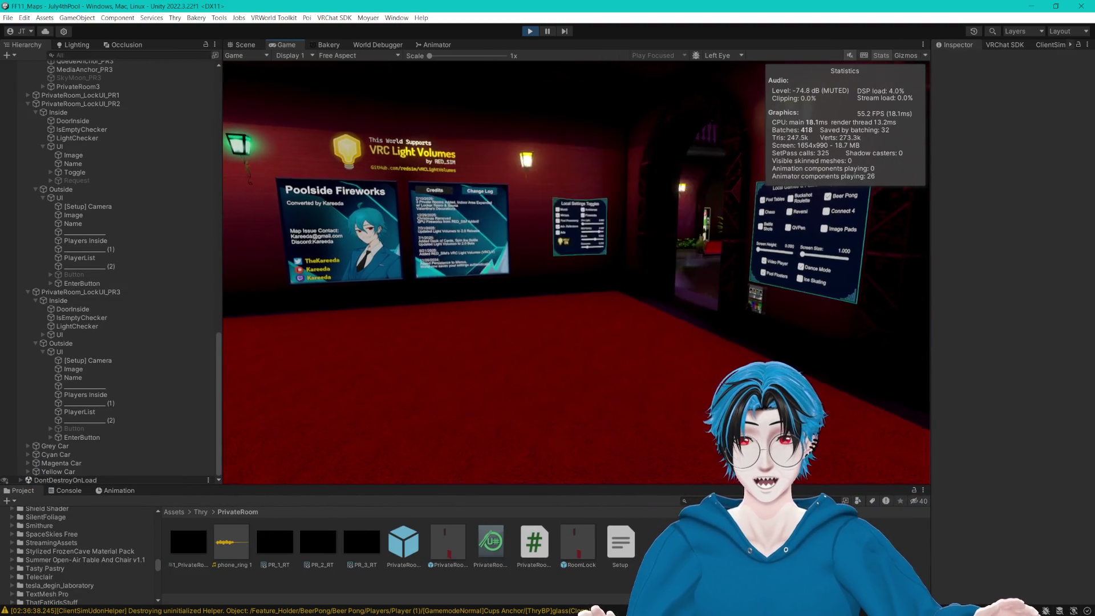
key(w)
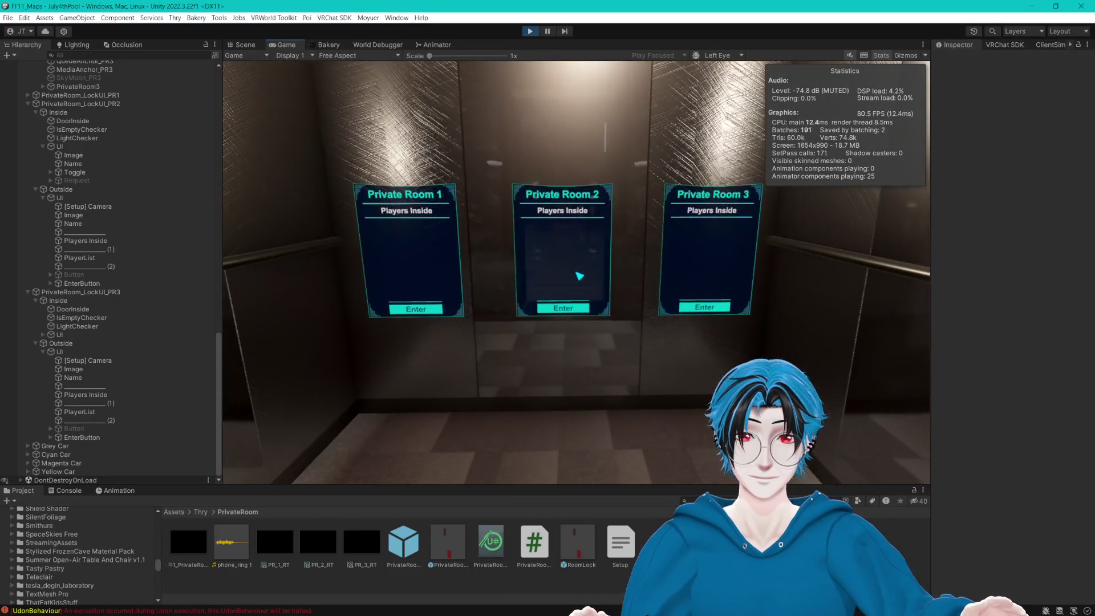
Enter Private Room 2 and walk forward into the aquarium room.
click(574, 290)
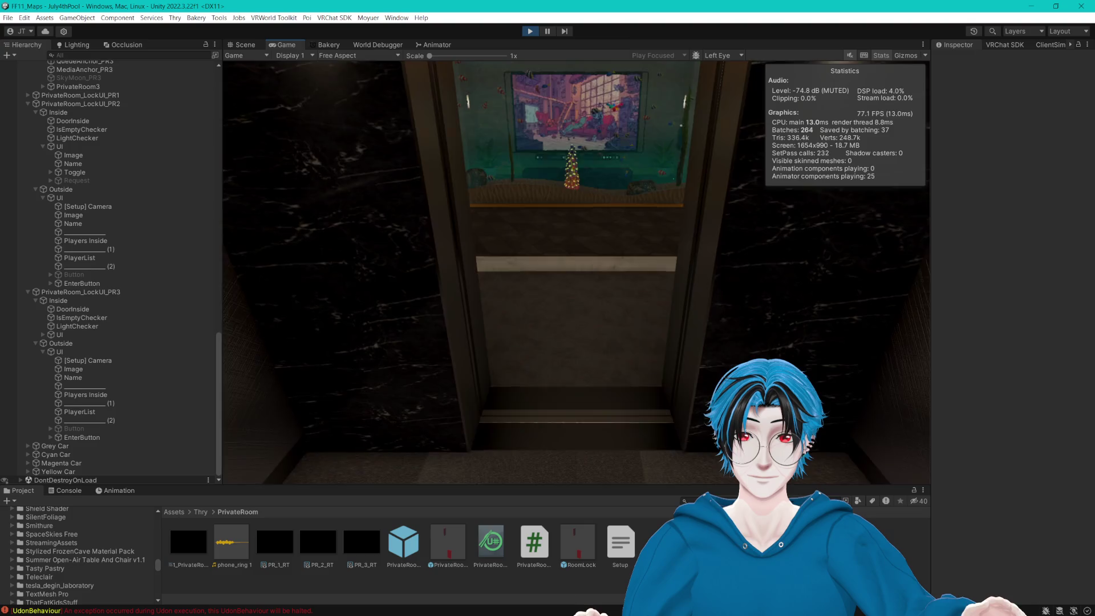
key(w)
key(Escape)
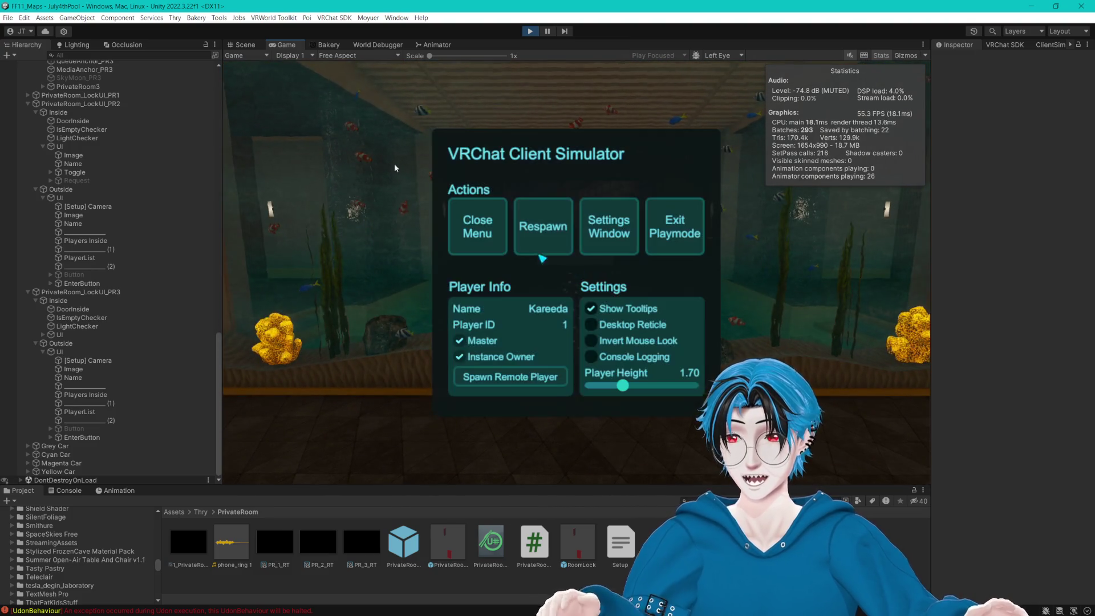
Inspect the room in the Scene view, hiding the red volume and its outline lines.
click(245, 44)
scroll(390, 234, down, 5)
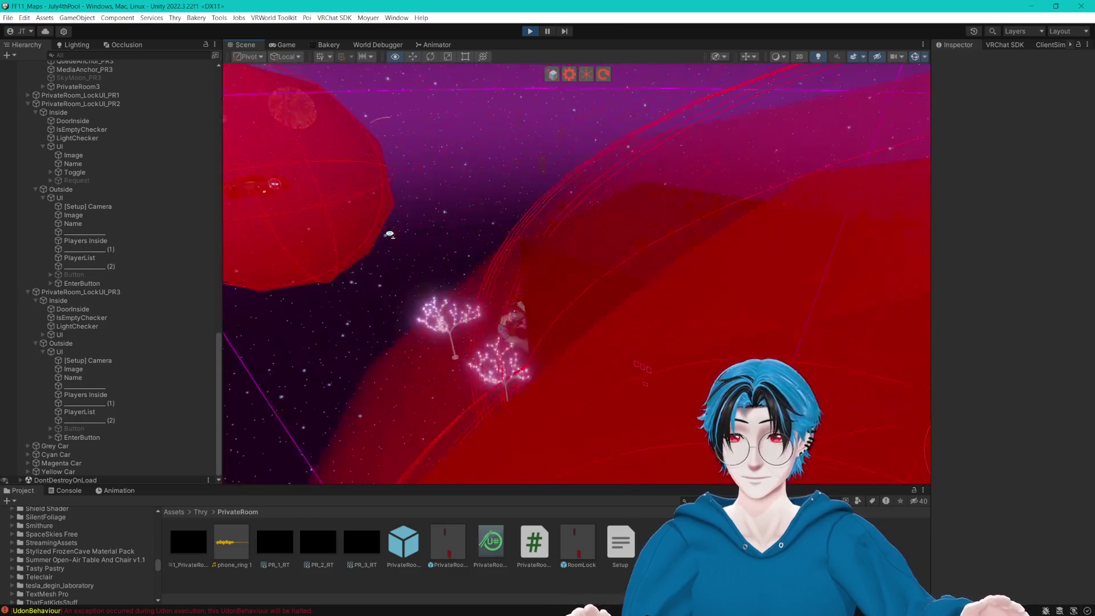
mouse_move(390, 234)
mouse_down()
mouse_move(557, 192)
mouse_move(514, 213)
mouse_move(570, 199)
mouse_up()
scroll(558, 192, up, 3)
click(915, 56)
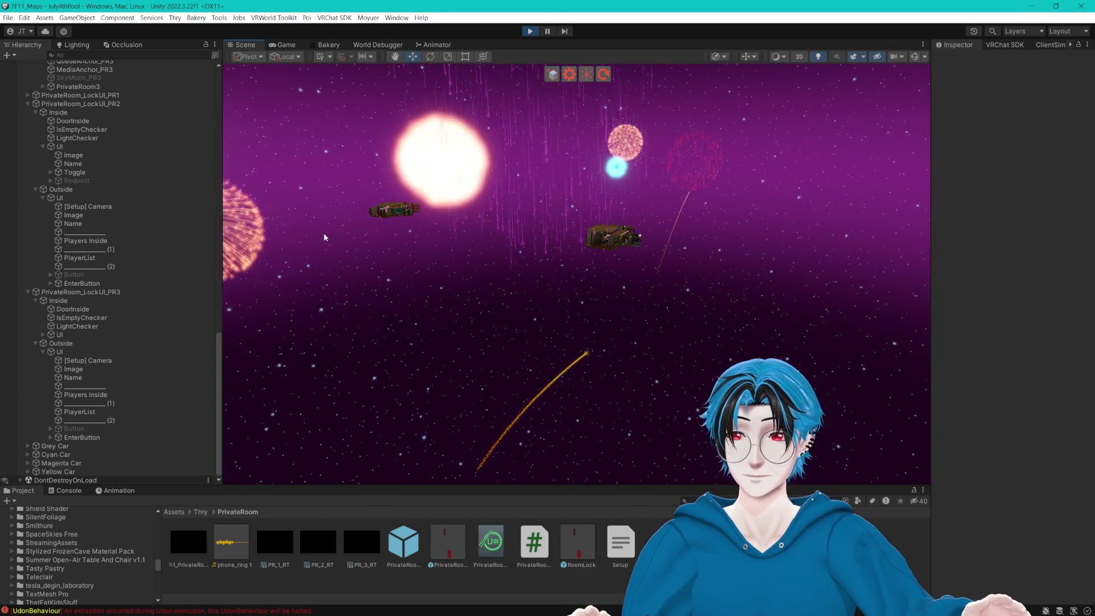
mouse_move(471, 325)
mouse_down()
mouse_move(521, 287)
mouse_move(773, 276)
mouse_move(747, 299)
mouse_move(622, 310)
mouse_move(548, 354)
mouse_move(772, 335)
mouse_move(764, 345)
mouse_move(773, 335)
mouse_move(461, 105)
mouse_up()
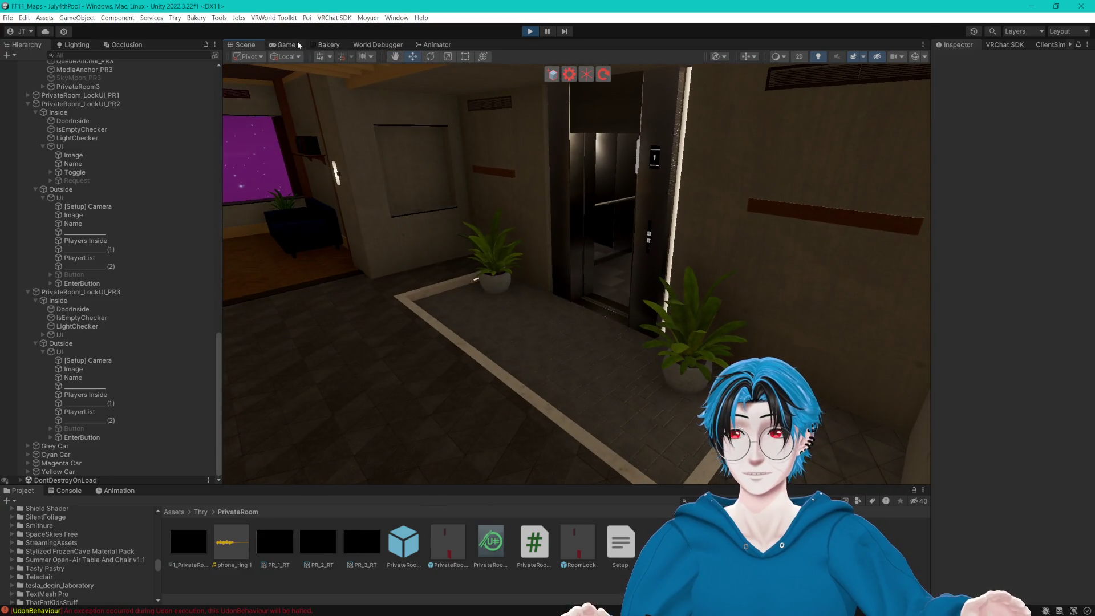
Resume play and walk through lobby, elevator, private rooms and theater up to the fireworks.
click(298, 45)
key(Escape)
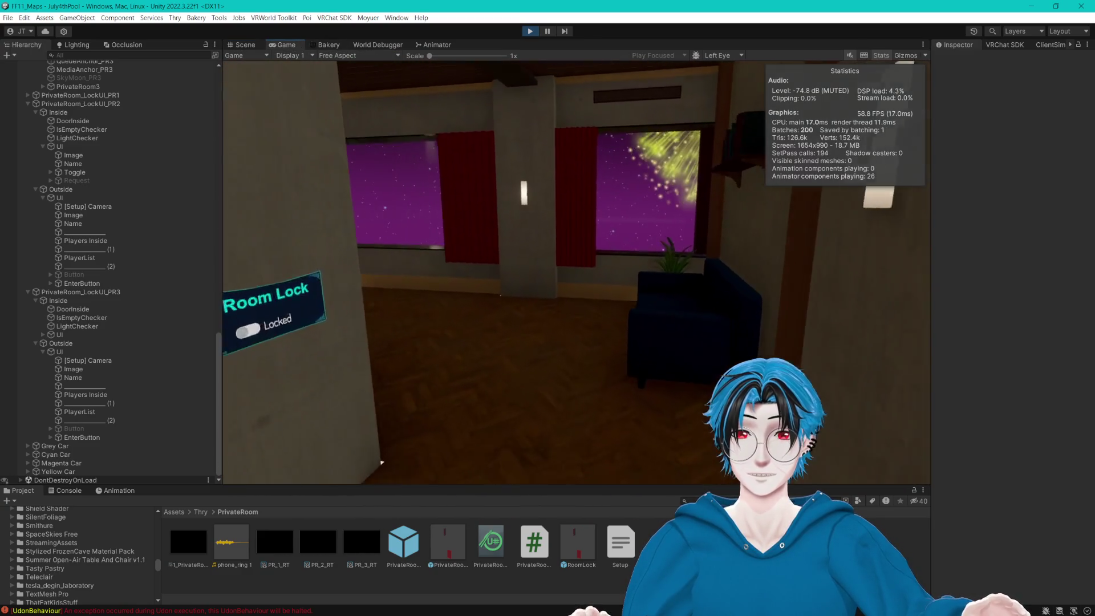
key(w)
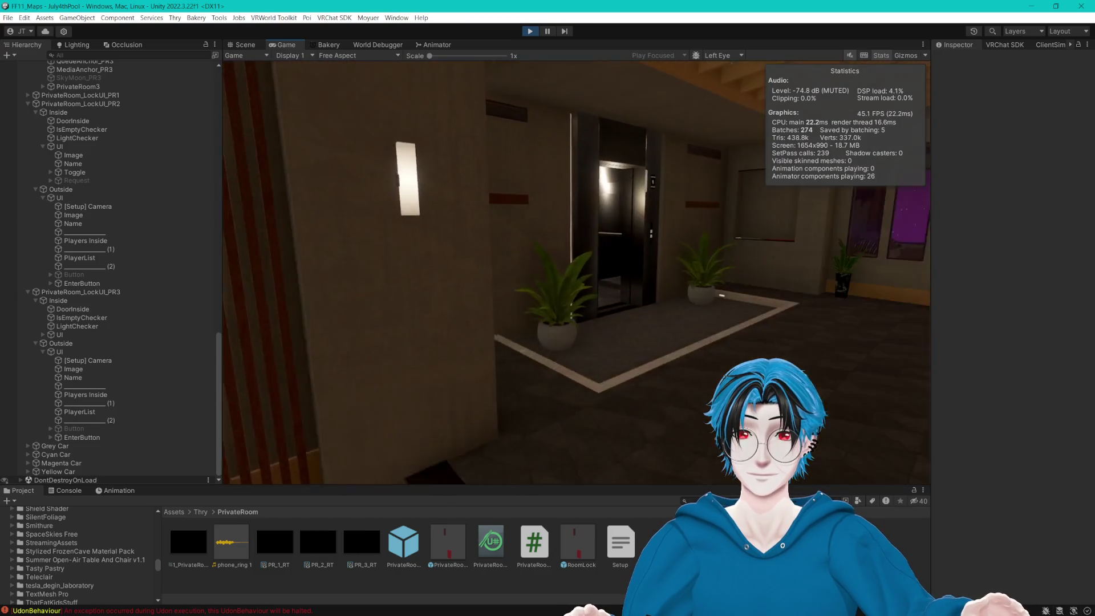
key(w)
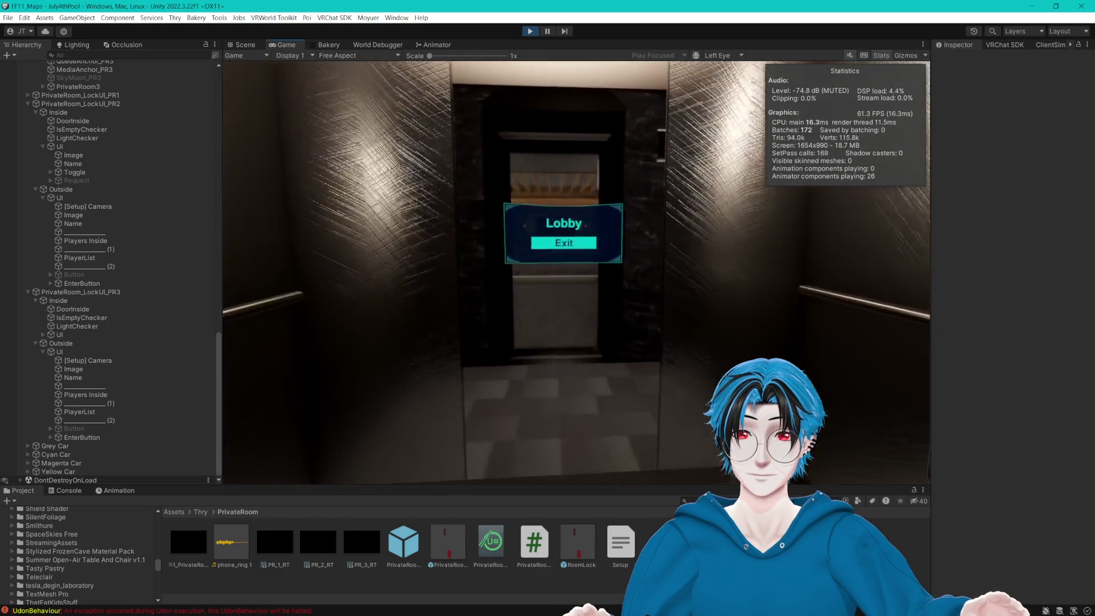
key(w)
click(577, 268)
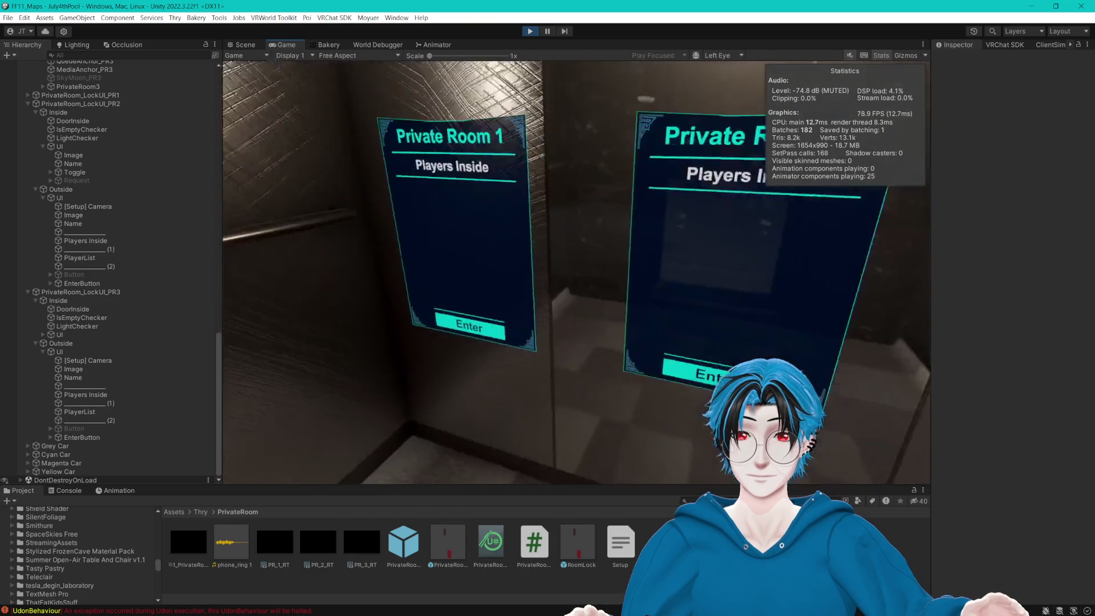
key(w)
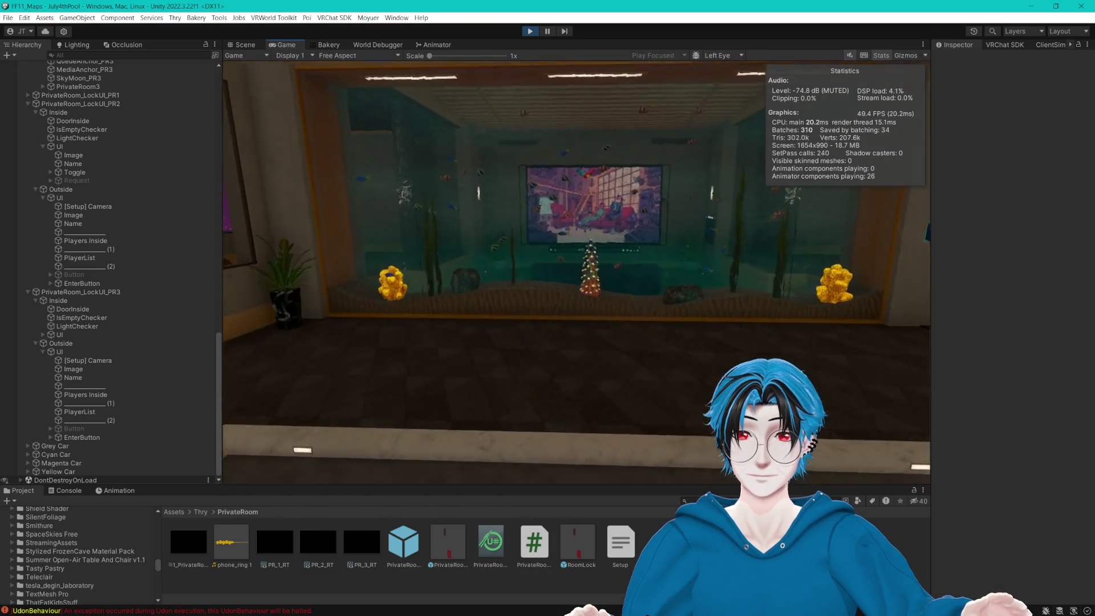
key(w)
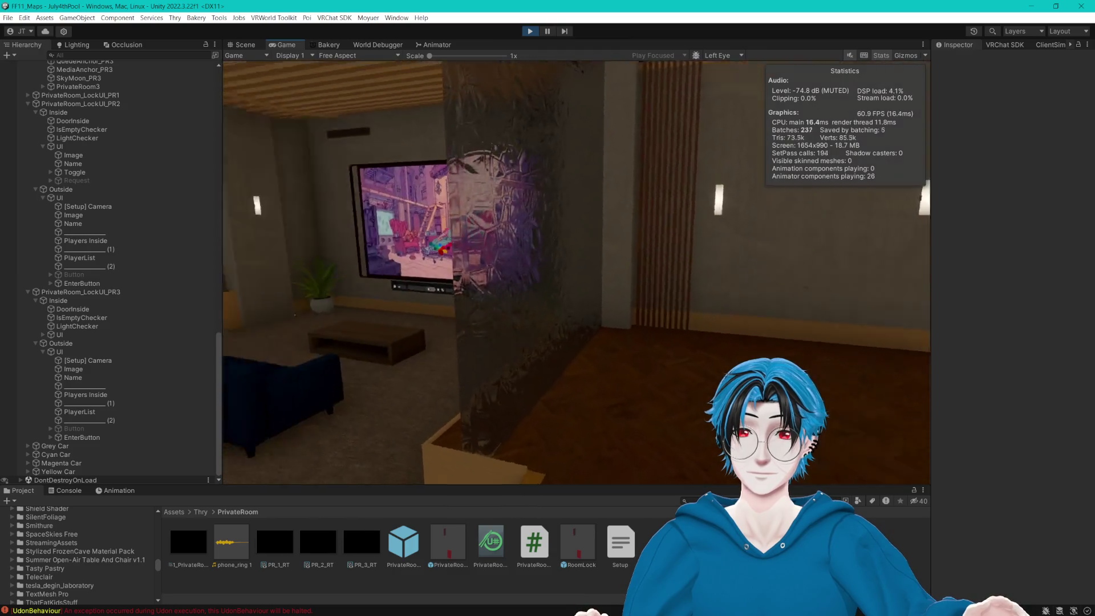
key(w)
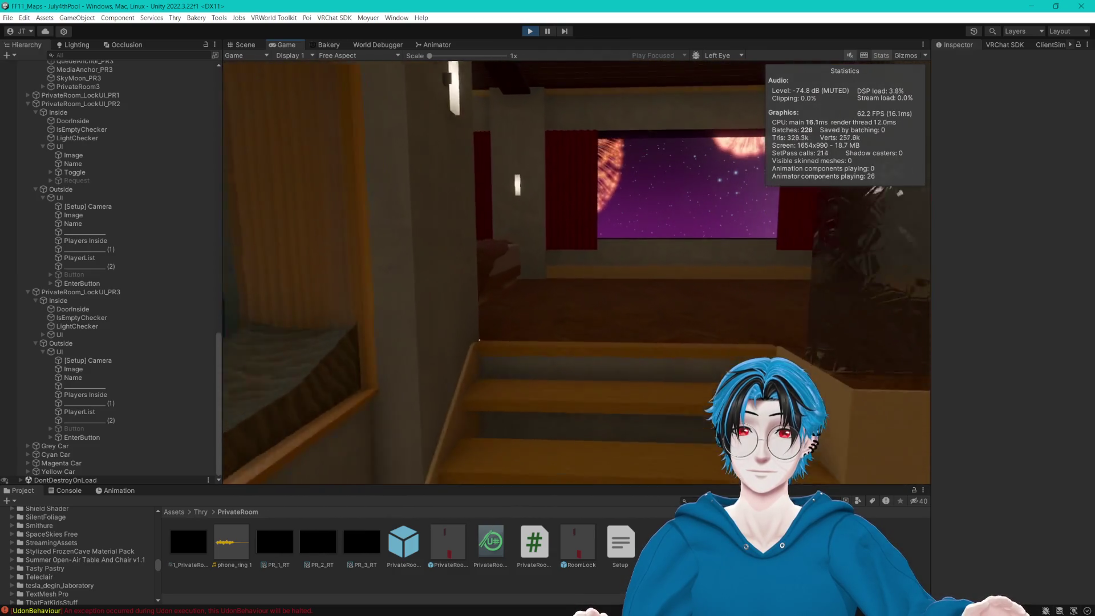
key(w)
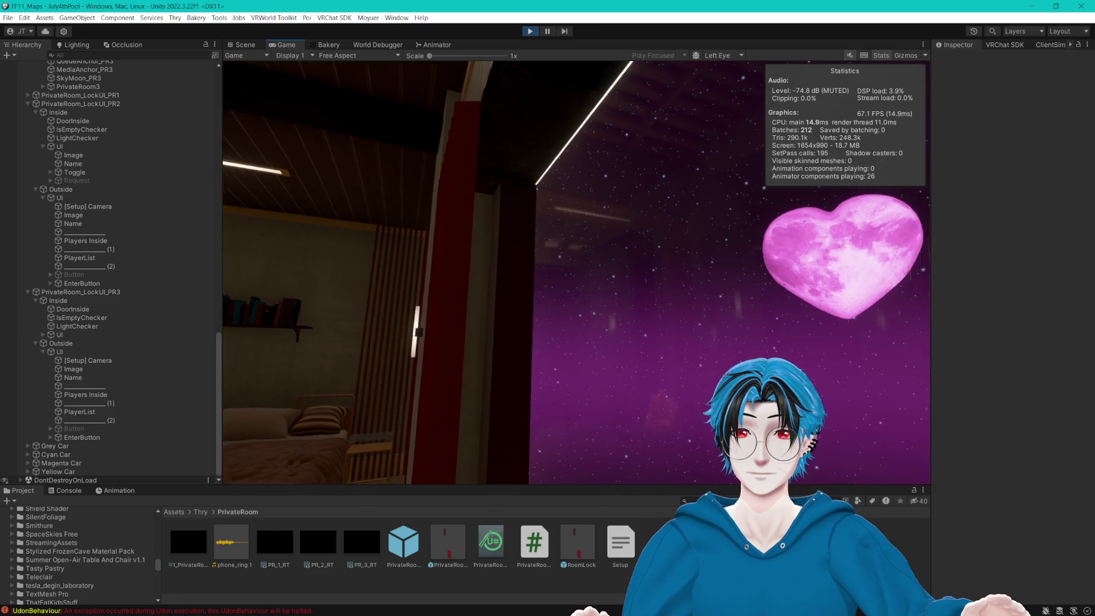
key(ctrl+1)
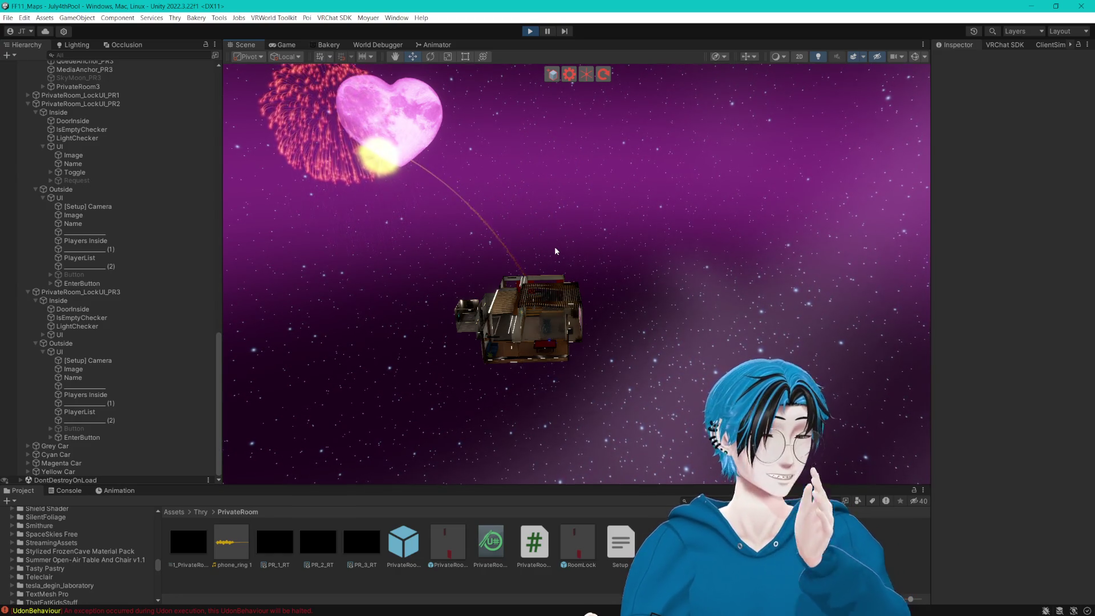
Orbit and fly the Scene camera toward the rooms building, then stop Play mode.
mouse_move(555, 251)
mouse_down()
mouse_move(527, 263)
mouse_move(526, 335)
mouse_move(643, 353)
mouse_move(580, 342)
mouse_move(726, 351)
mouse_move(618, 338)
mouse_move(662, 363)
mouse_move(712, 351)
mouse_move(513, 319)
mouse_up()
key(w)
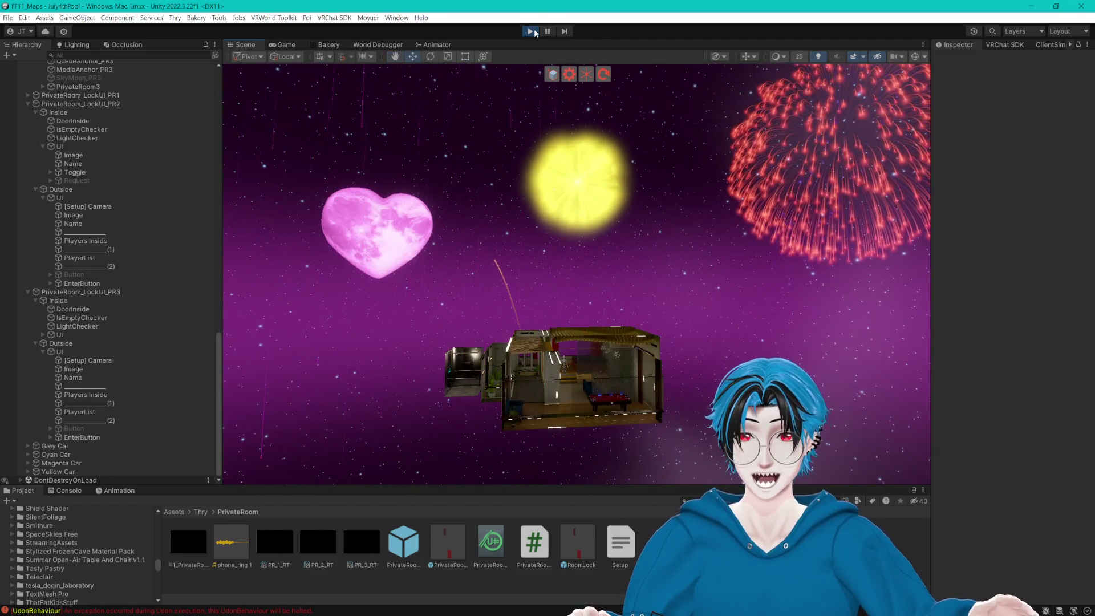
click(532, 33)
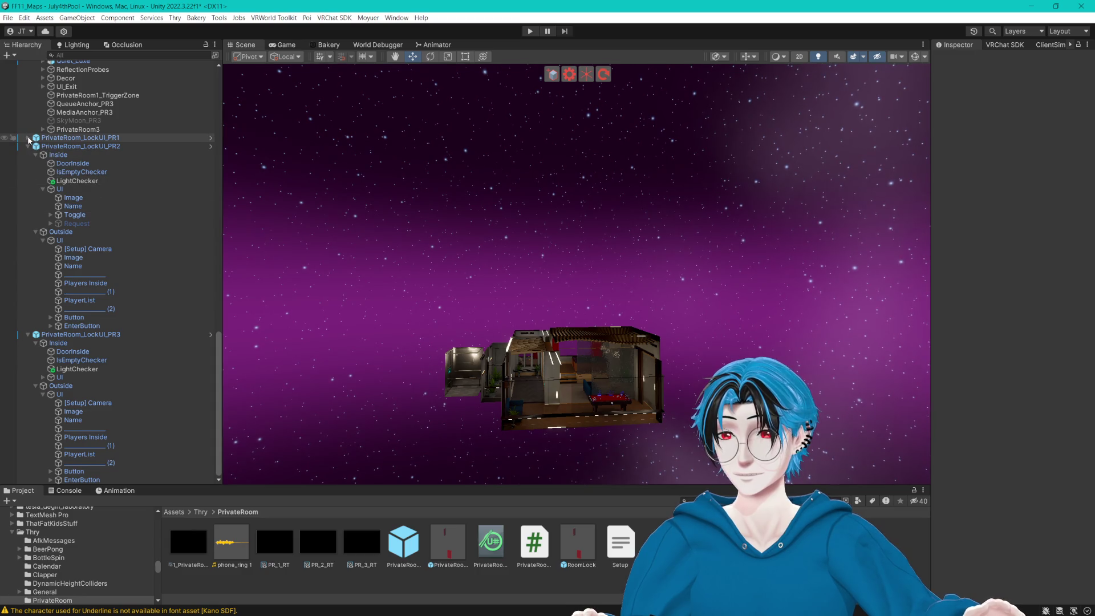
Expand Fireworks, select the three Private*_Fireworks groups and raise them slightly.
scroll(40, 171, up, 15)
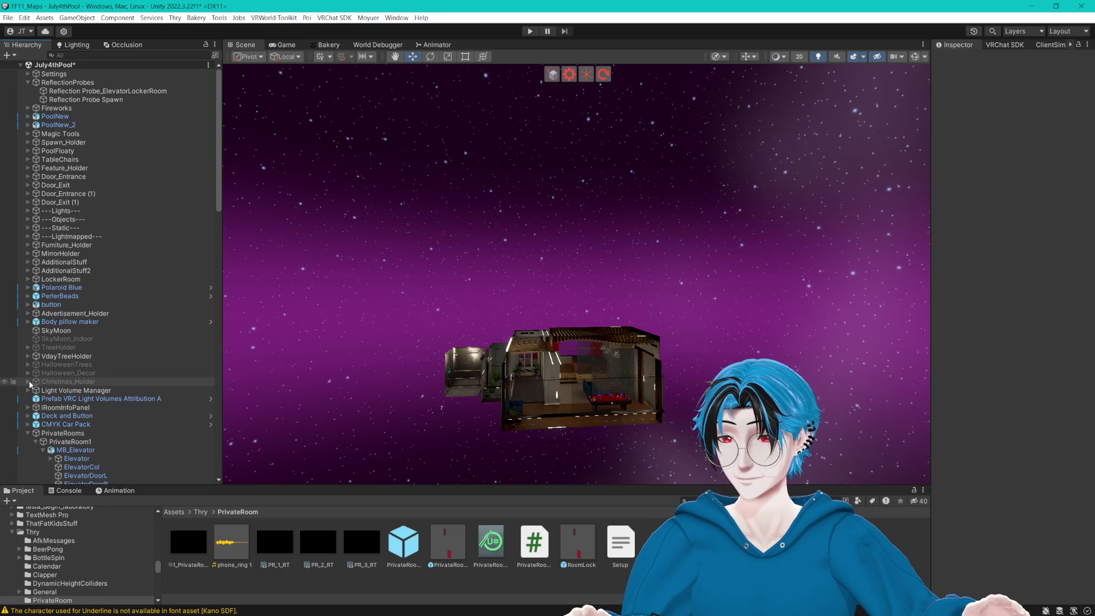
click(27, 107)
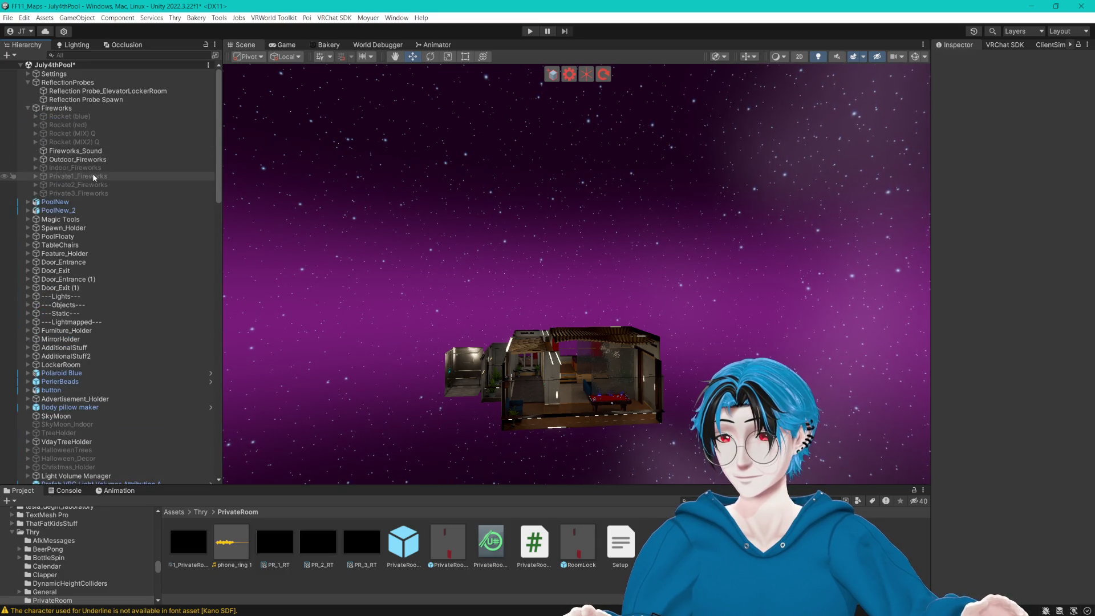
click(93, 177)
shift+click(93, 194)
key(f)
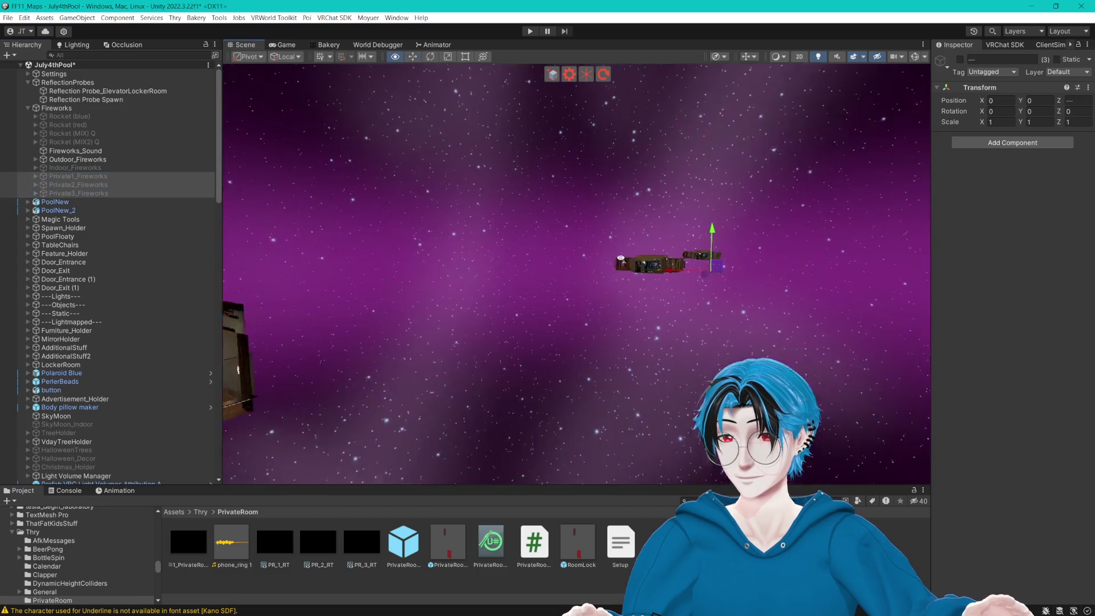
drag(620, 258, 643, 296)
drag(689, 245, 687, 242)
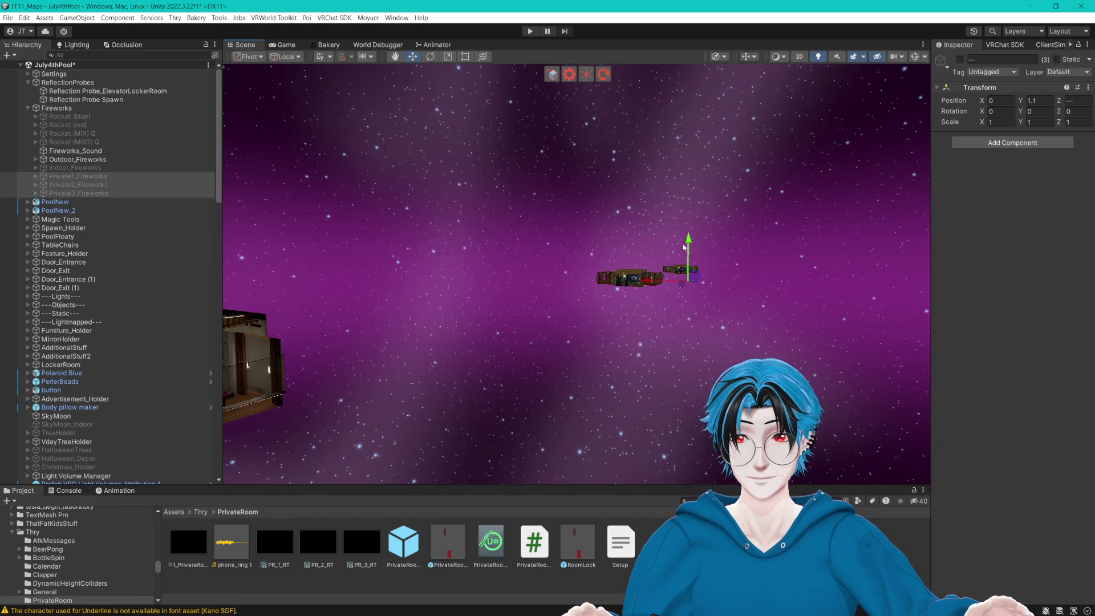
Expand each Private*_Fireworks group and select their Fireworks (Constant) (4) emitters.
click(35, 194)
click(35, 176)
click(36, 202)
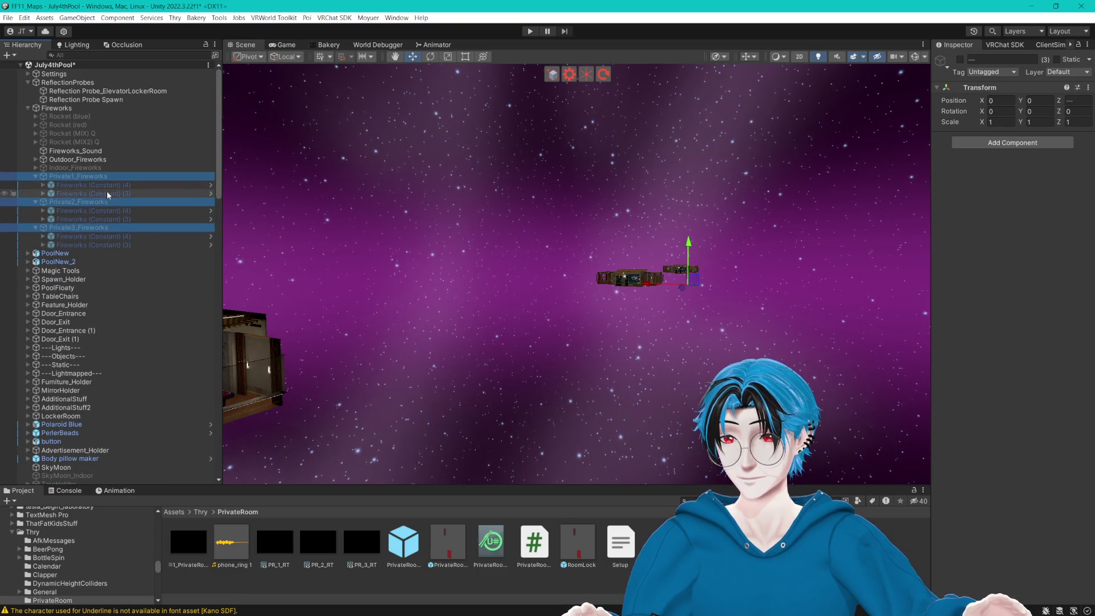
click(122, 186)
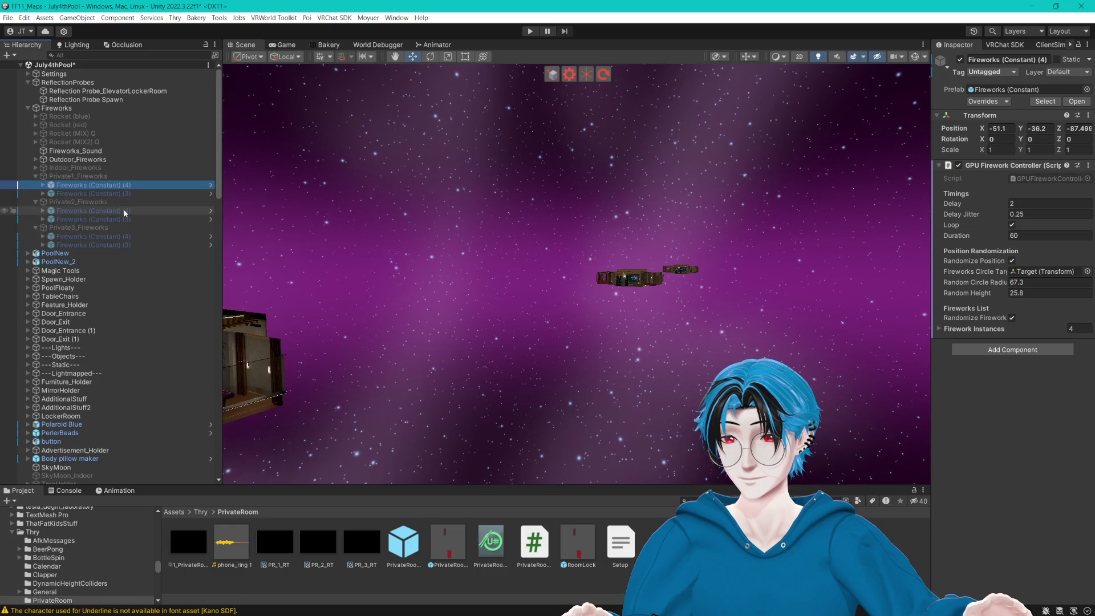
ctrl+click(123, 210)
ctrl+click(133, 235)
key(f)
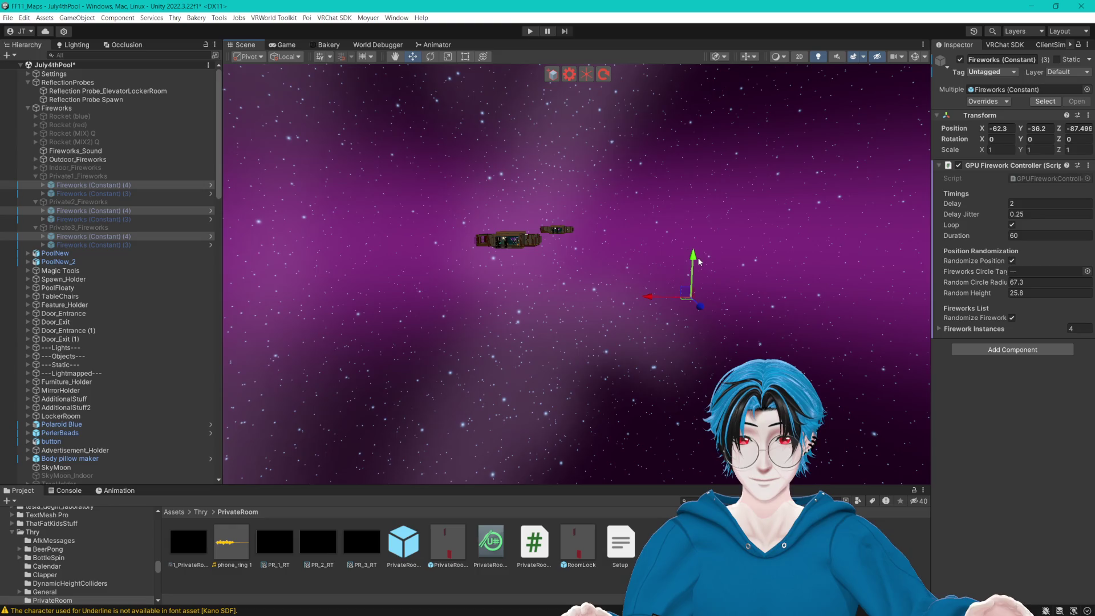
Shift the three (3) emitters along X, then raise all six emitters slightly.
click(134, 219)
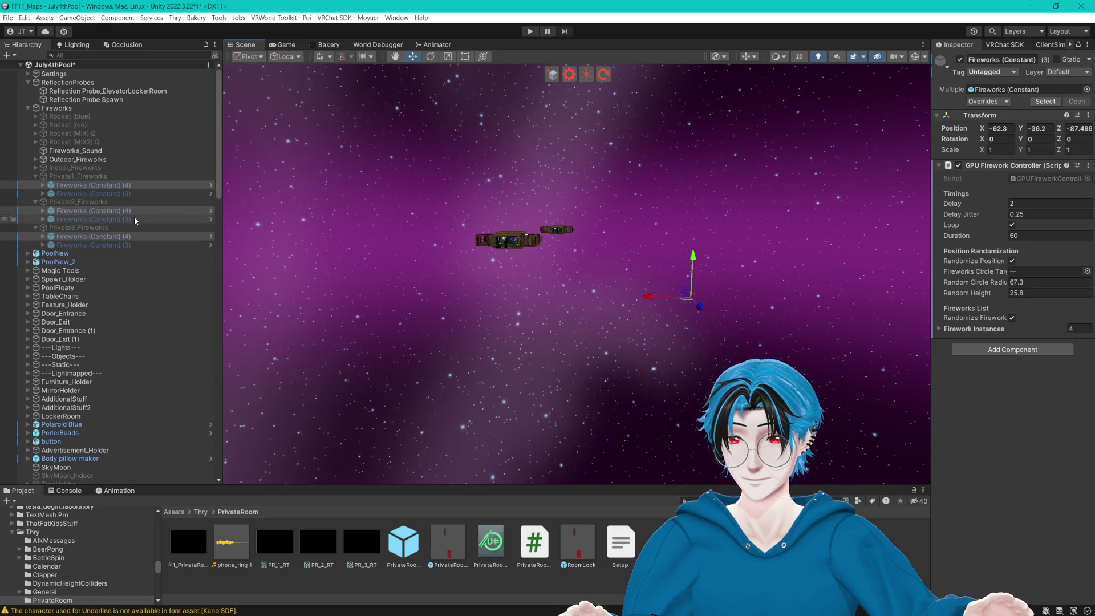
ctrl+click(132, 193)
ctrl+click(188, 245)
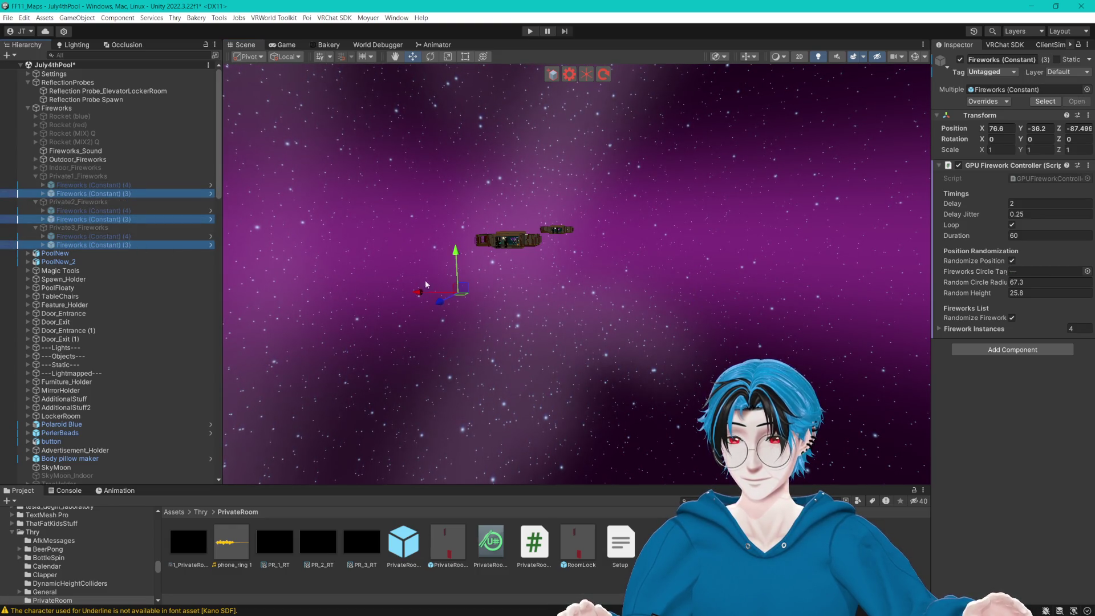
drag(411, 291, 413, 292)
ctrl+click(126, 184)
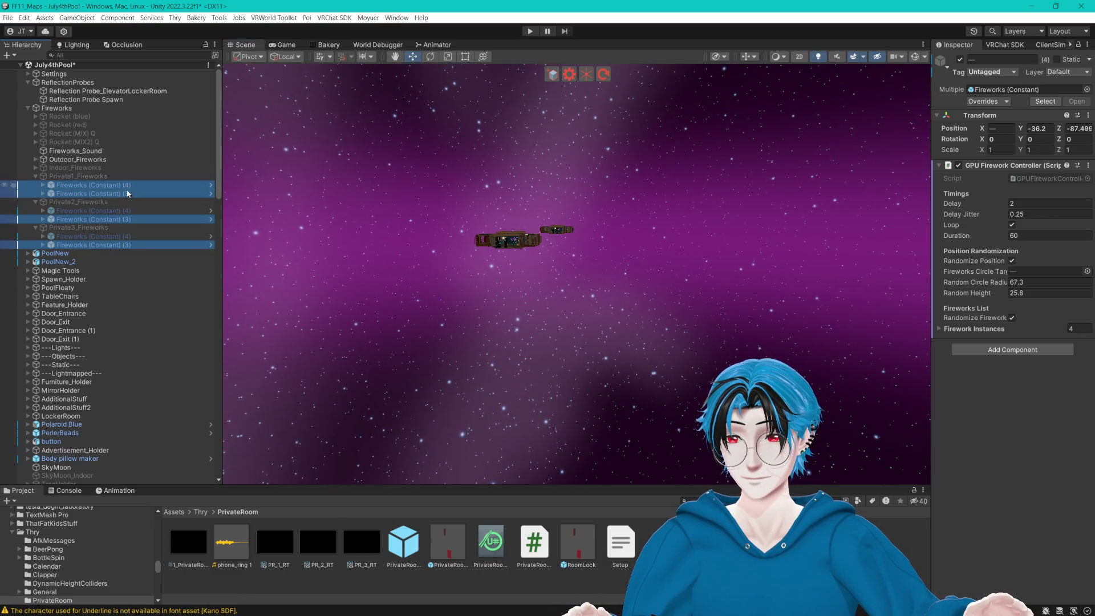
ctrl+click(126, 211)
ctrl+click(126, 236)
drag(695, 262, 695, 260)
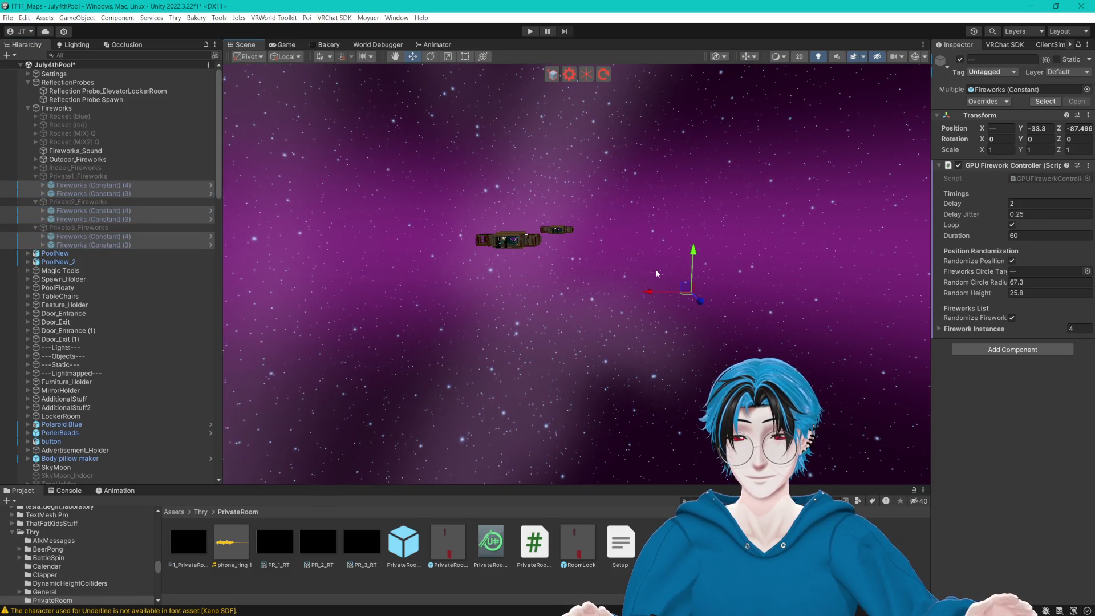
click(619, 347)
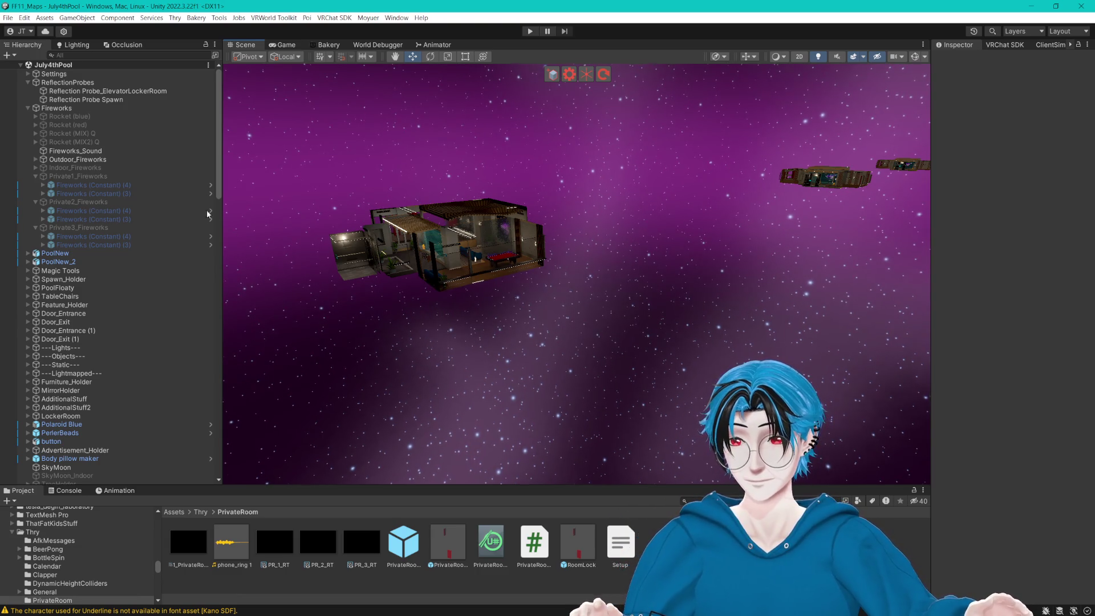
Select all six private-room firework emitters and check their areas from above.
drag(548, 320, 578, 336)
click(128, 241)
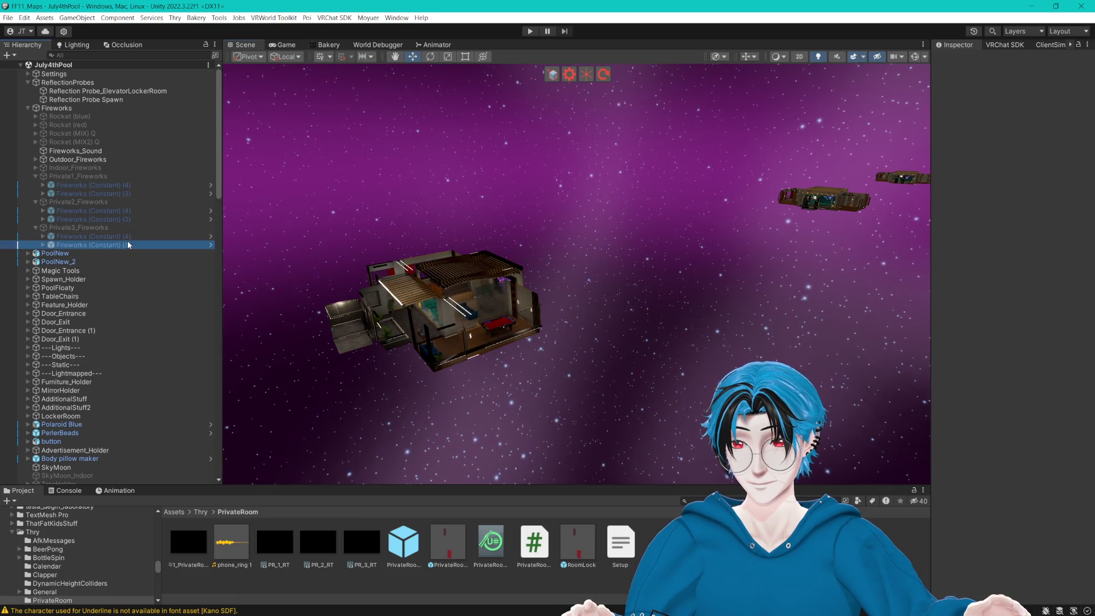
ctrl+click(127, 237)
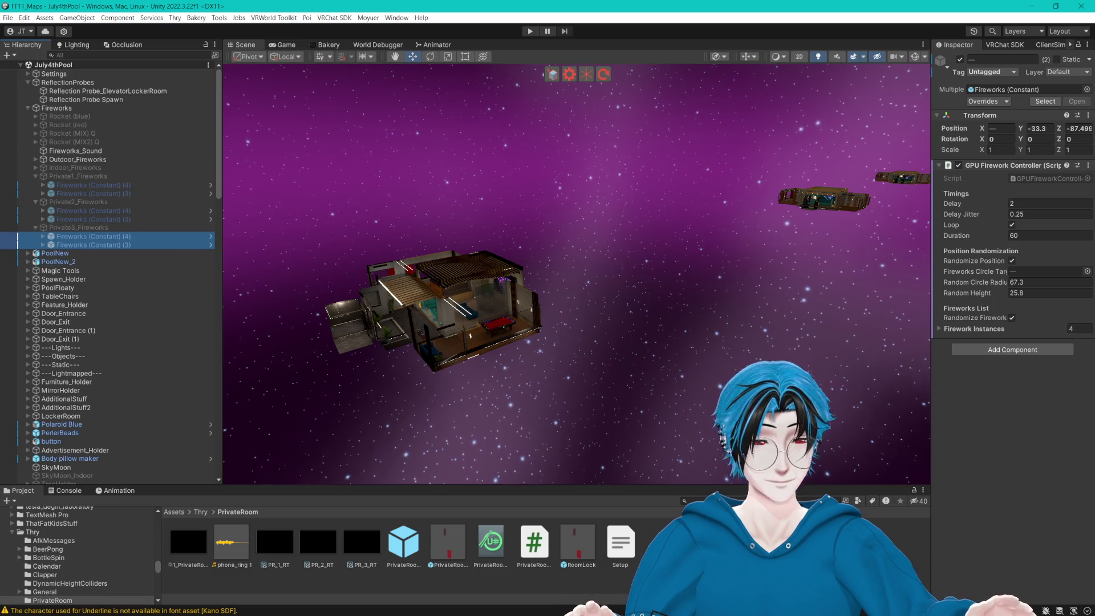
ctrl+click(121, 219)
ctrl+click(122, 211)
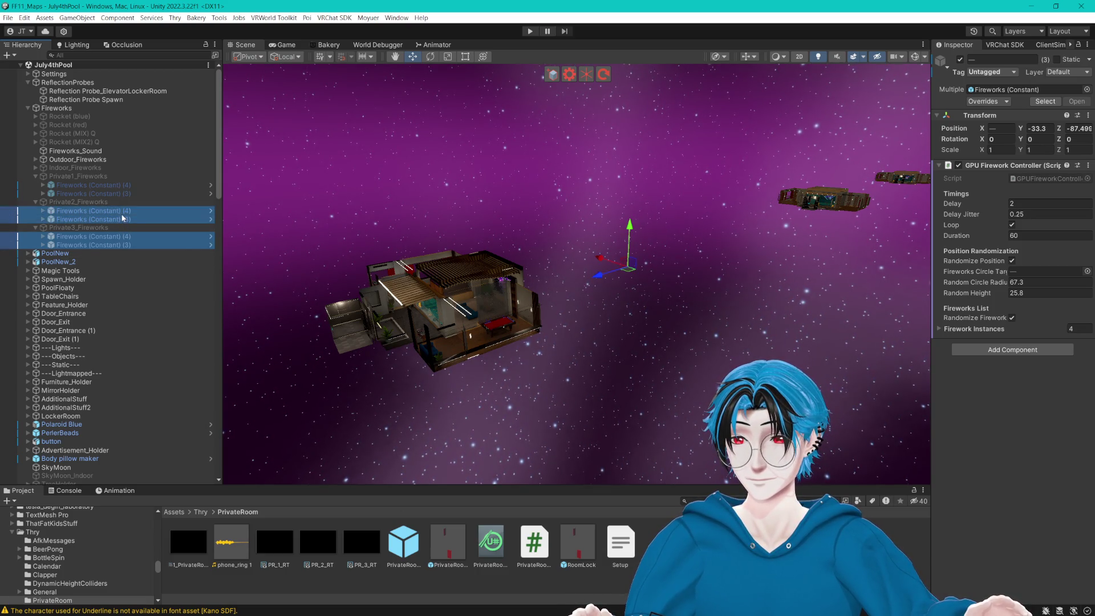
ctrl+click(121, 193)
ctrl+click(122, 185)
mouse_move(454, 234)
mouse_down()
mouse_move(688, 245)
mouse_move(679, 238)
mouse_move(627, 268)
mouse_move(588, 275)
mouse_move(604, 293)
mouse_up()
scroll(610, 319, down, 3)
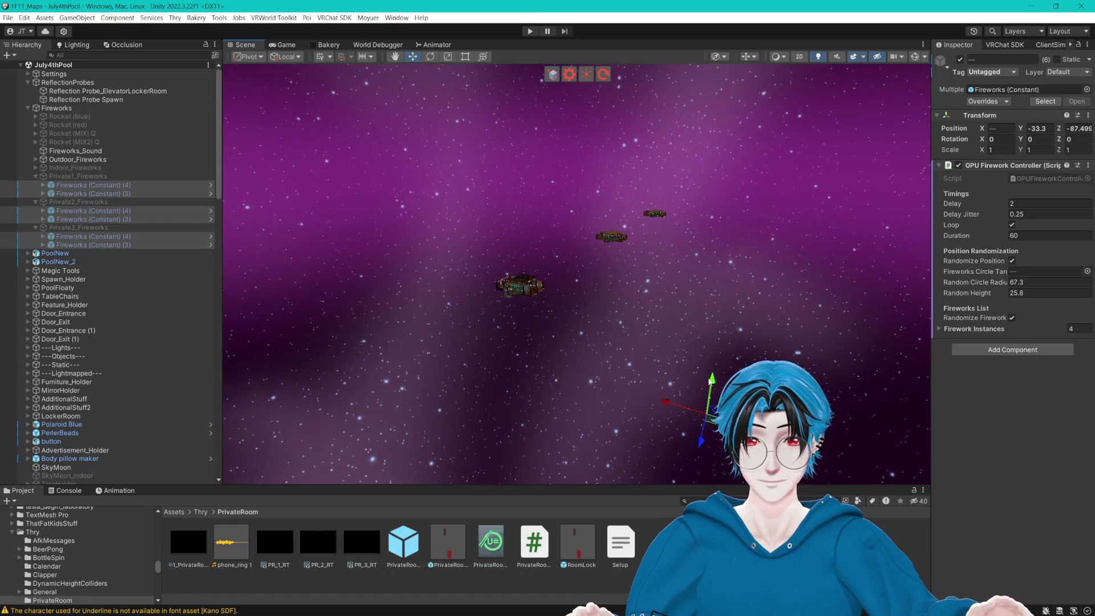
Raise five selected emitters, then collapse the ReflectionProbes and Fireworks groups.
click(131, 241)
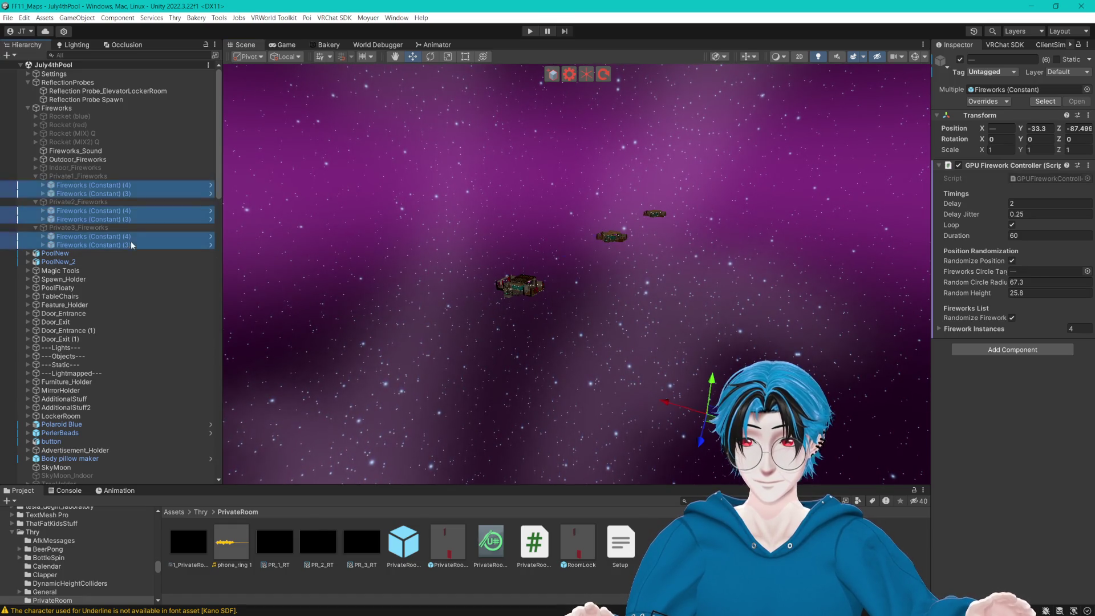
ctrl+click(131, 216)
ctrl+click(125, 211)
ctrl+click(125, 194)
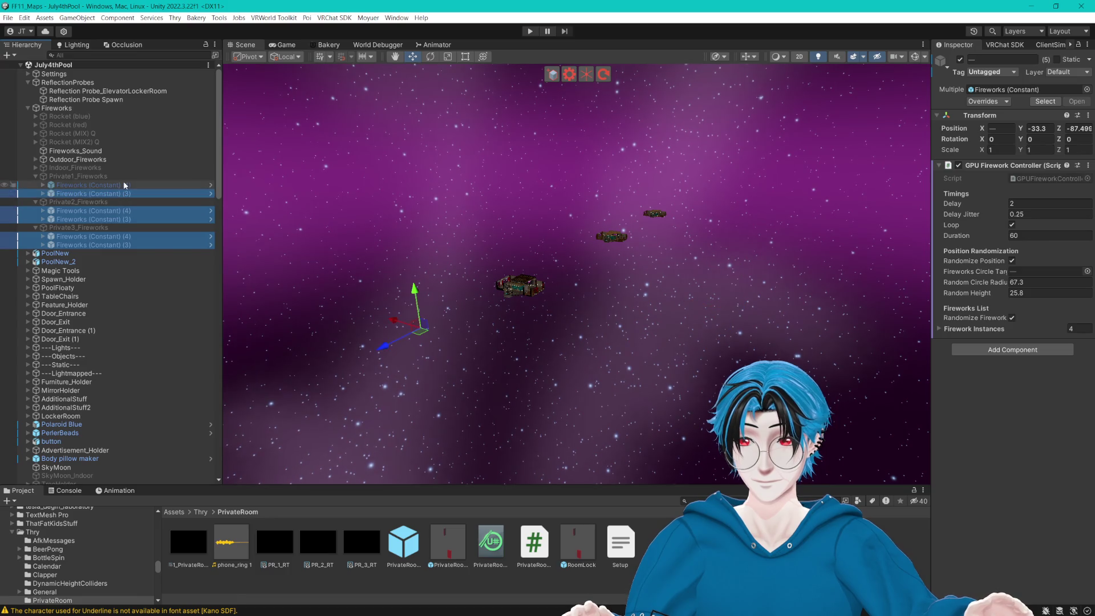
click(713, 380)
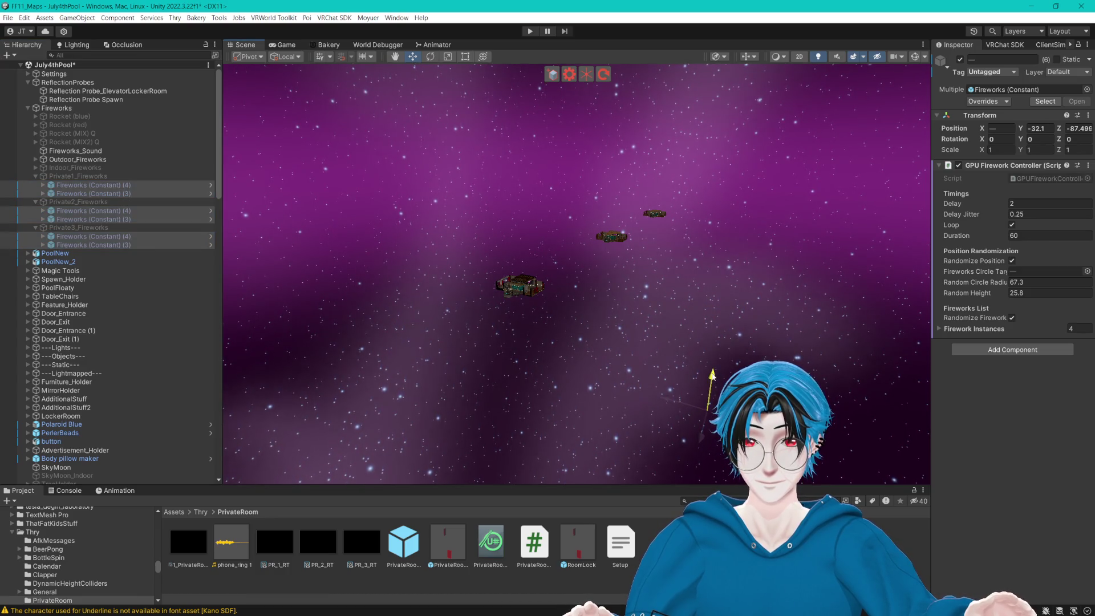
click(608, 375)
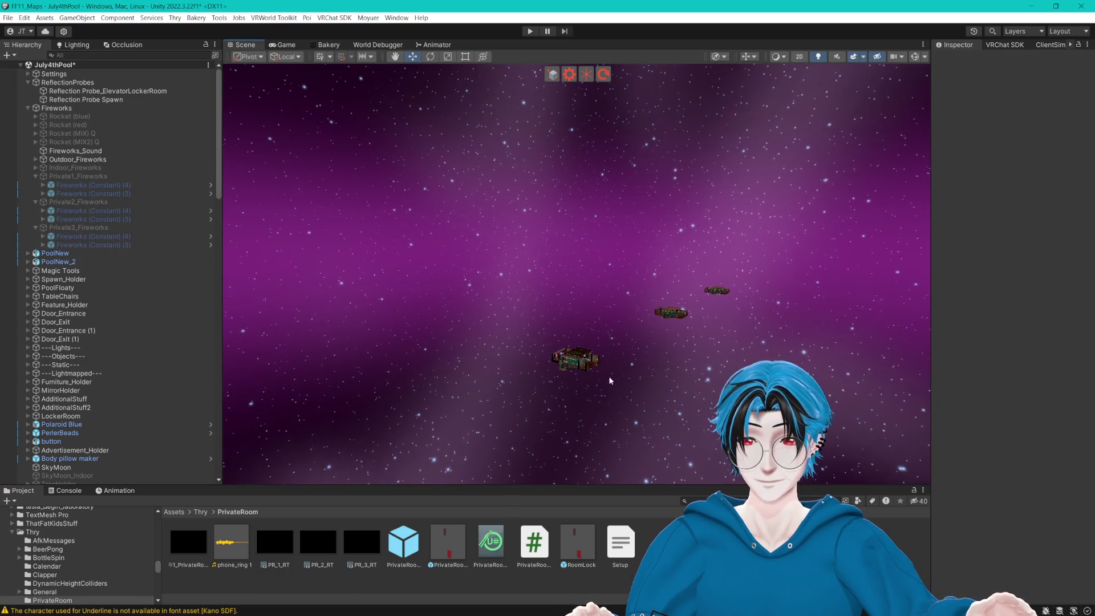
click(27, 82)
click(28, 91)
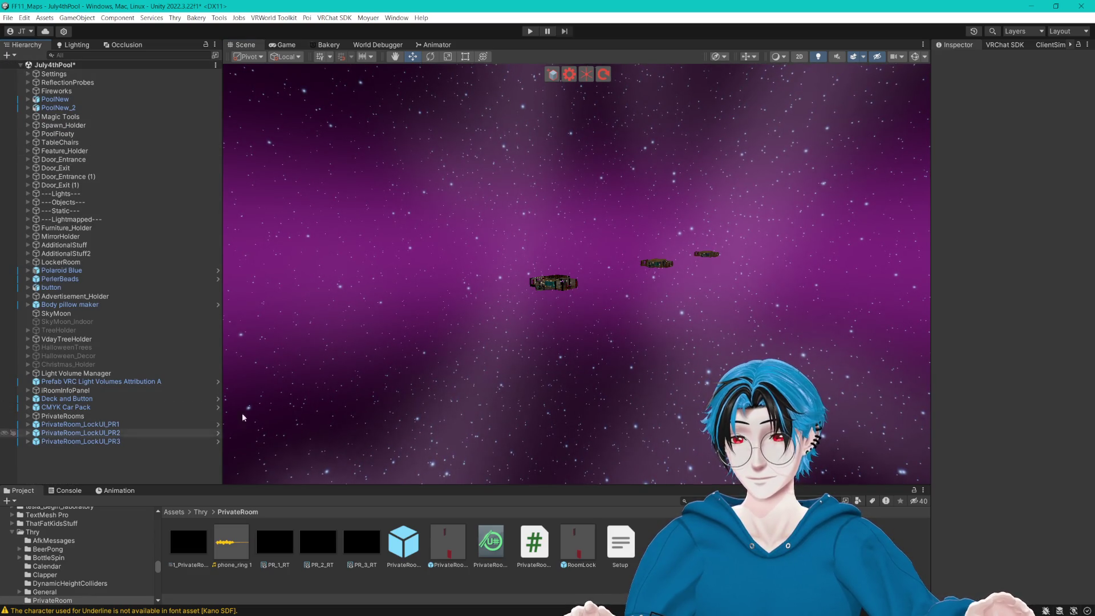
Save the July4thPool scene with Ctrl+S and start Play mode.
key(ctrl+s)
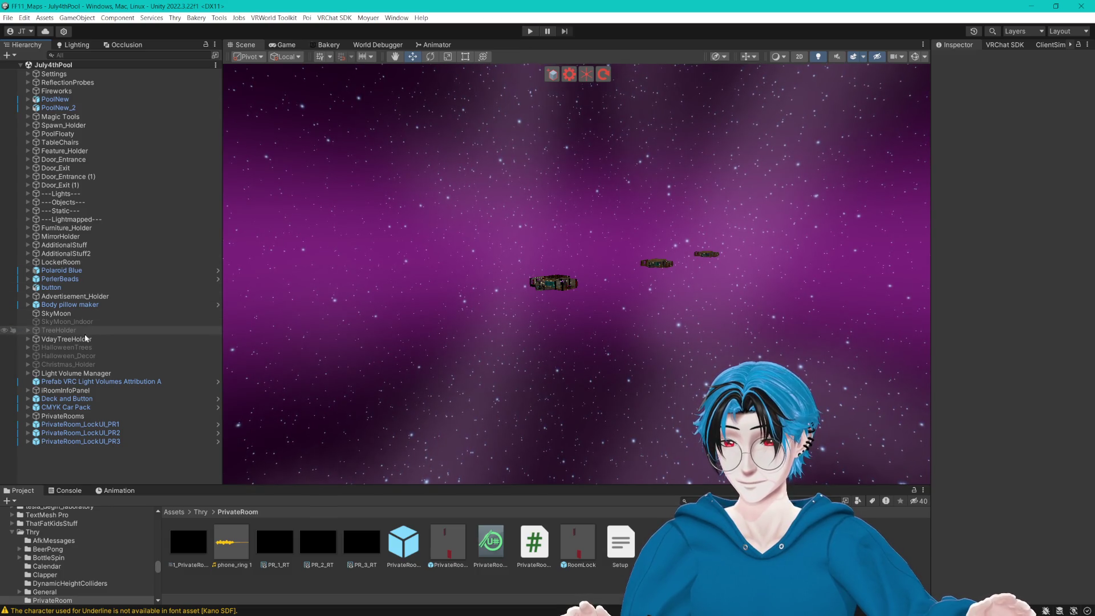
click(536, 32)
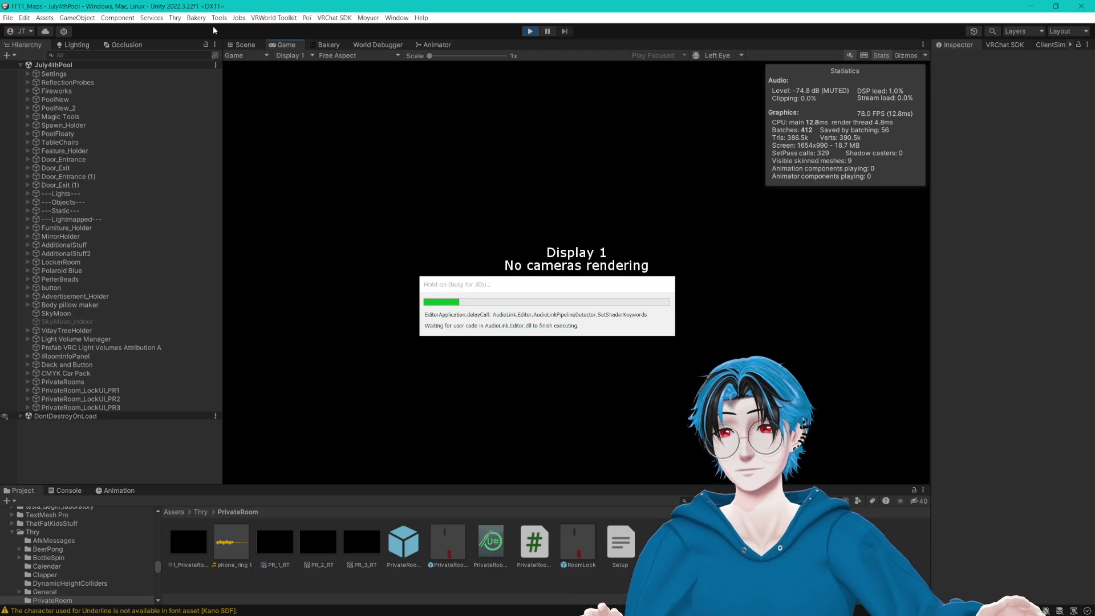
Return to the game view and walk over to read the credits and Change Log boards.
click(249, 45)
click(286, 45)
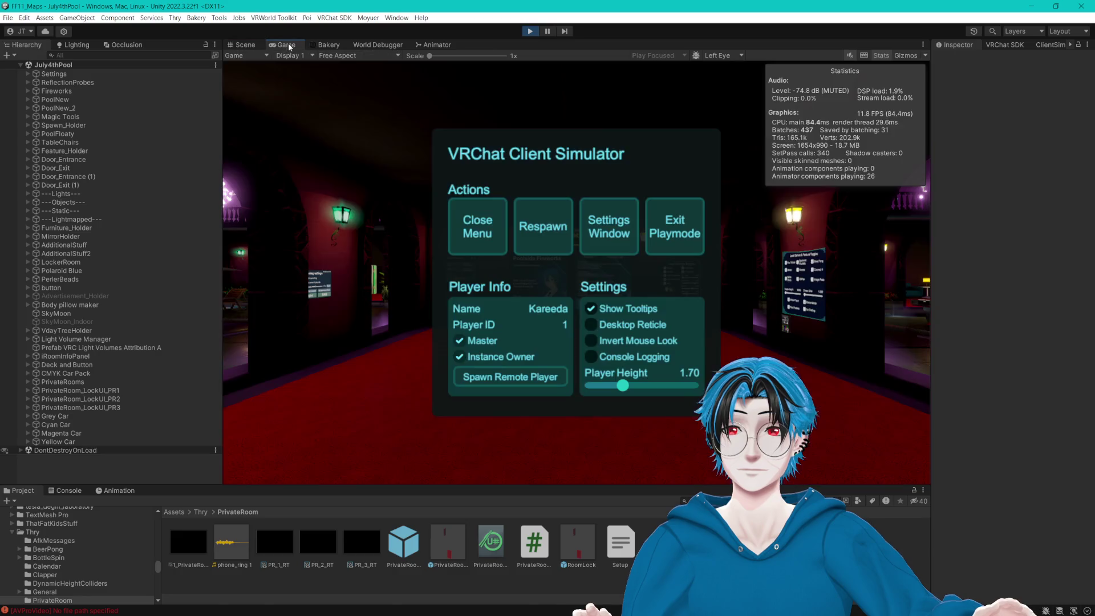
click(468, 222)
key(w)
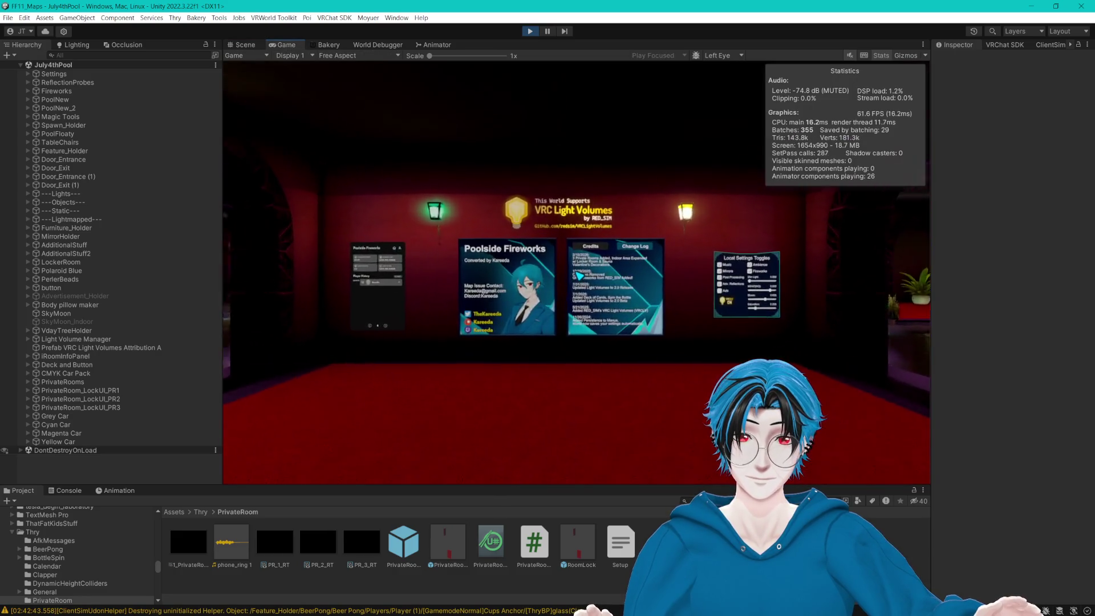
key(w)
key(s)
key(d)
key(w)
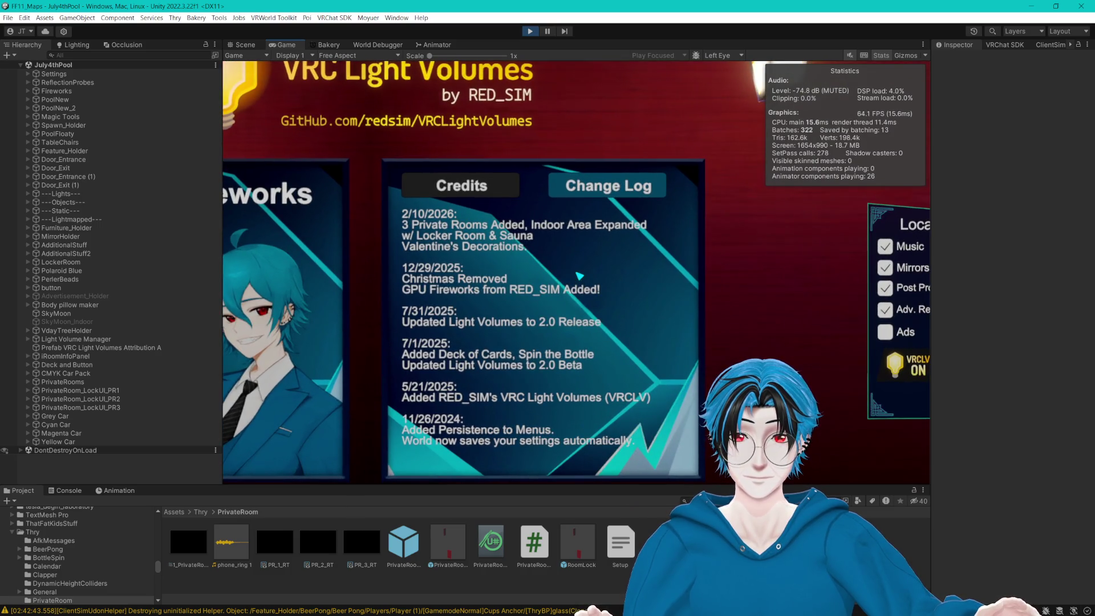
key(s)
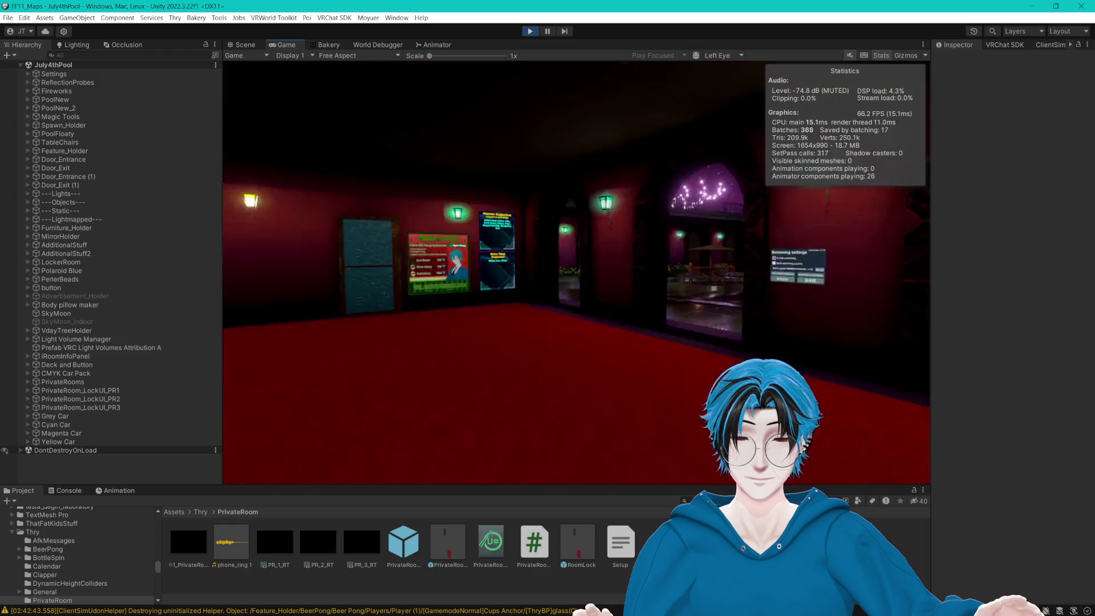
Walk through the elevator into Private Room 1's TV room, then show the Scene view.
key(w)
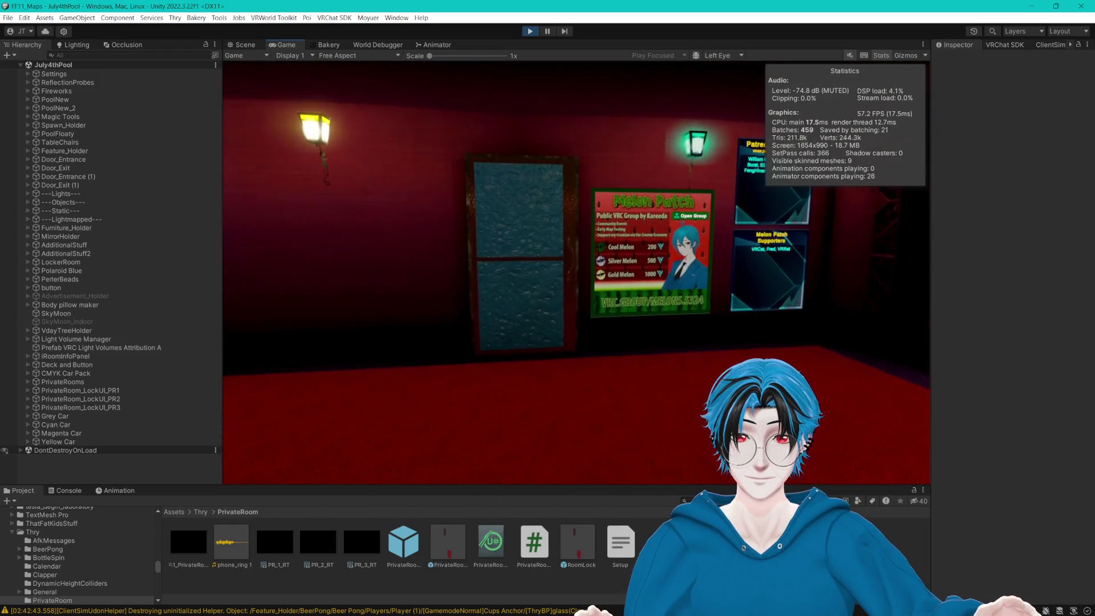
key(w)
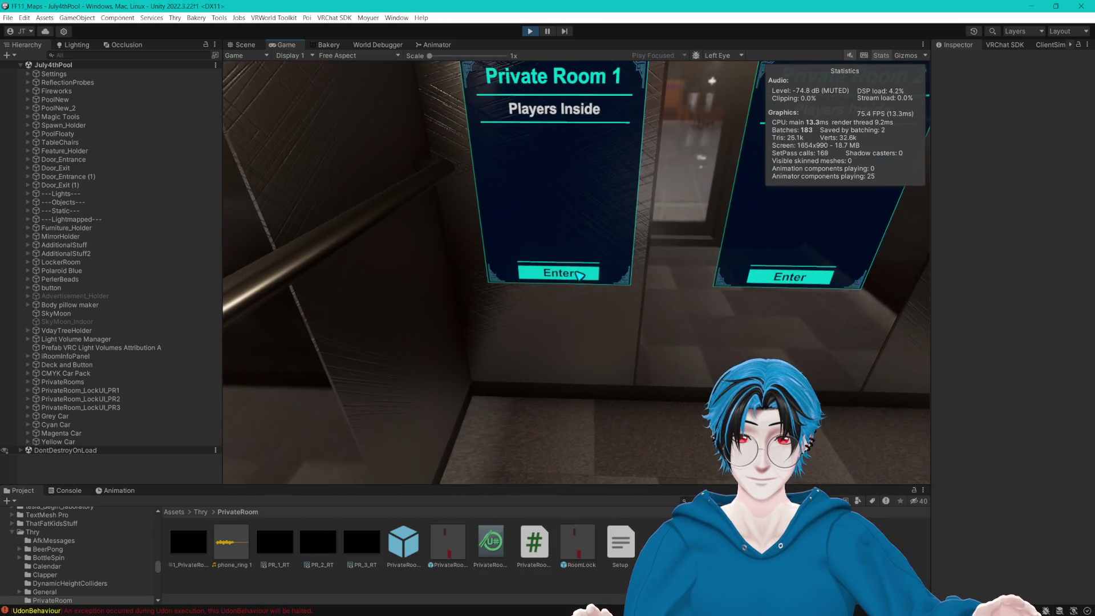
click(576, 272)
key(w)
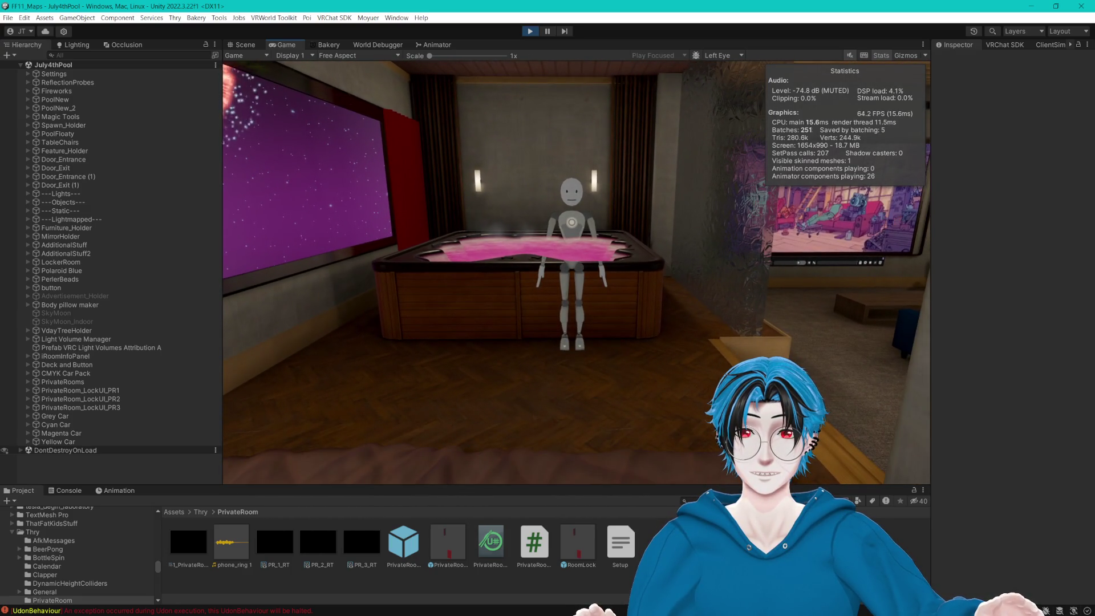
key(Escape)
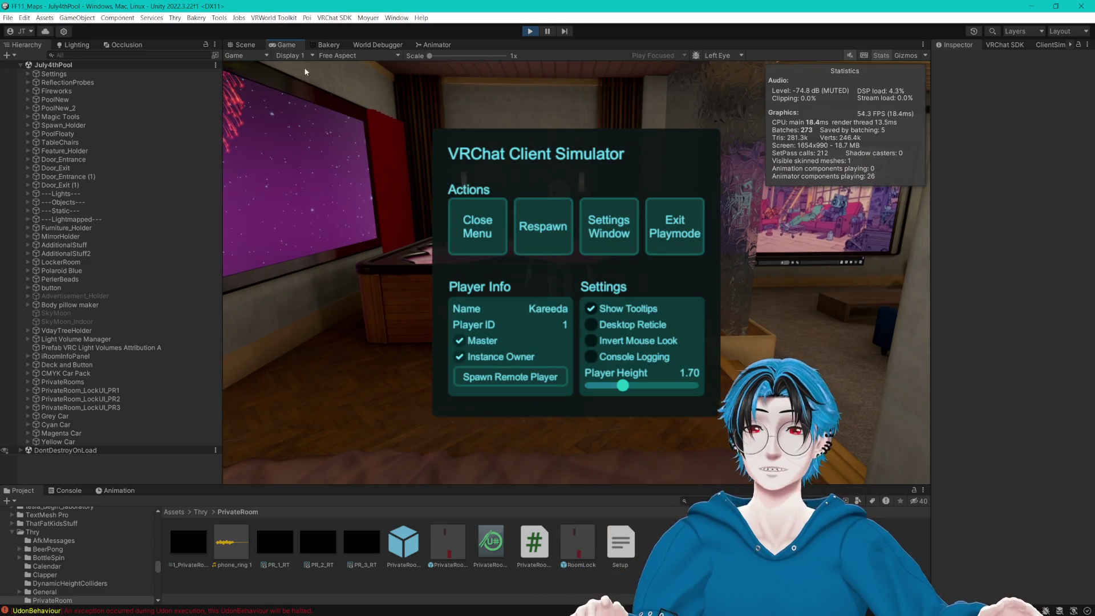
click(242, 45)
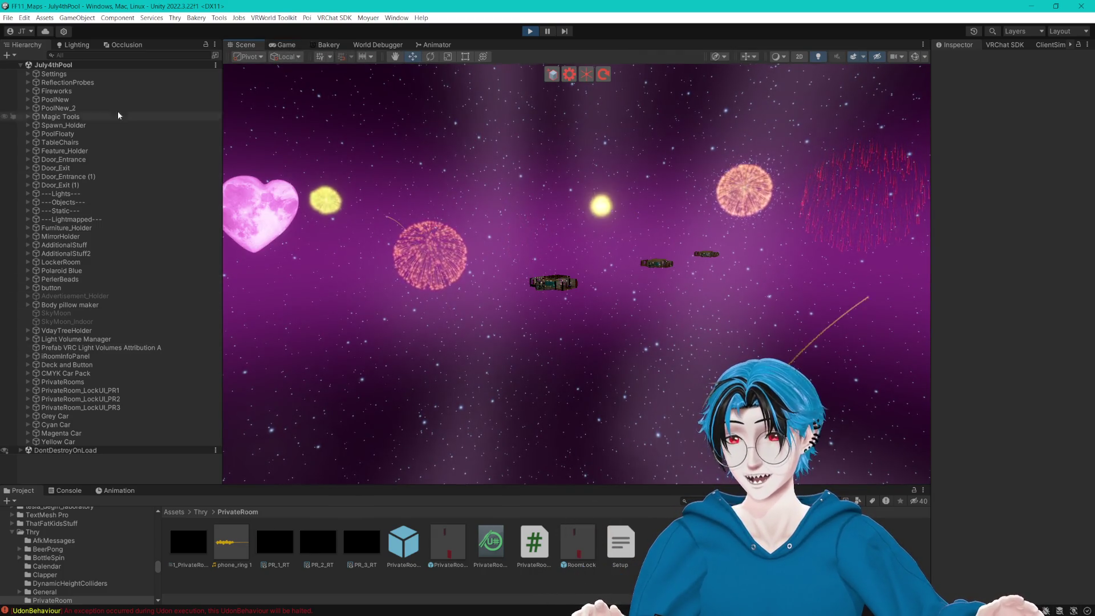
Frame the hot tub from the front and inspect its pink water material.
scroll(532, 296, up, 3)
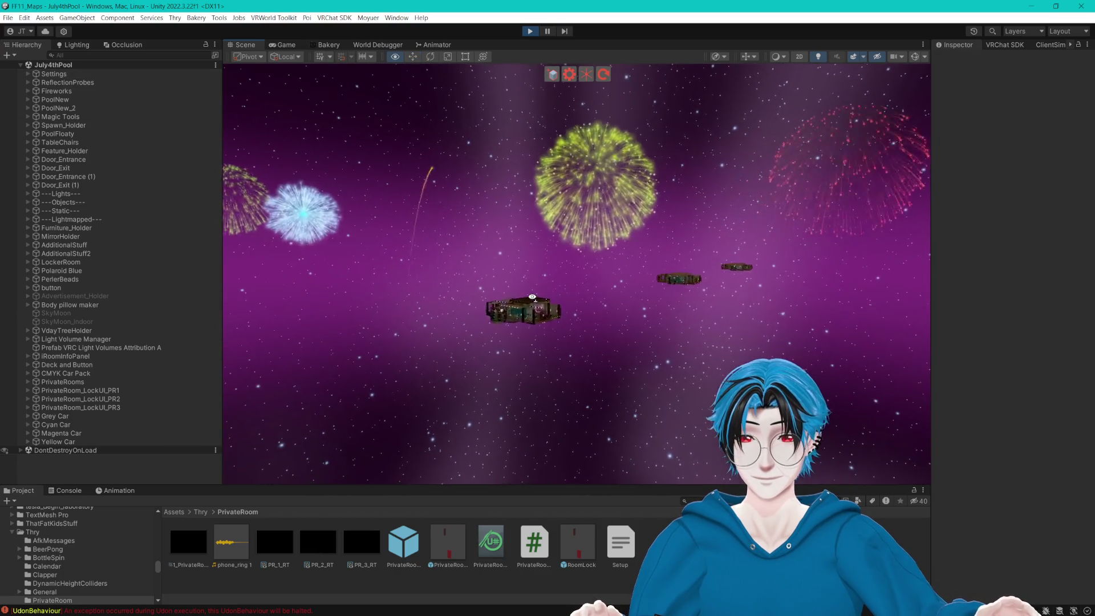
scroll(532, 297, up, 10)
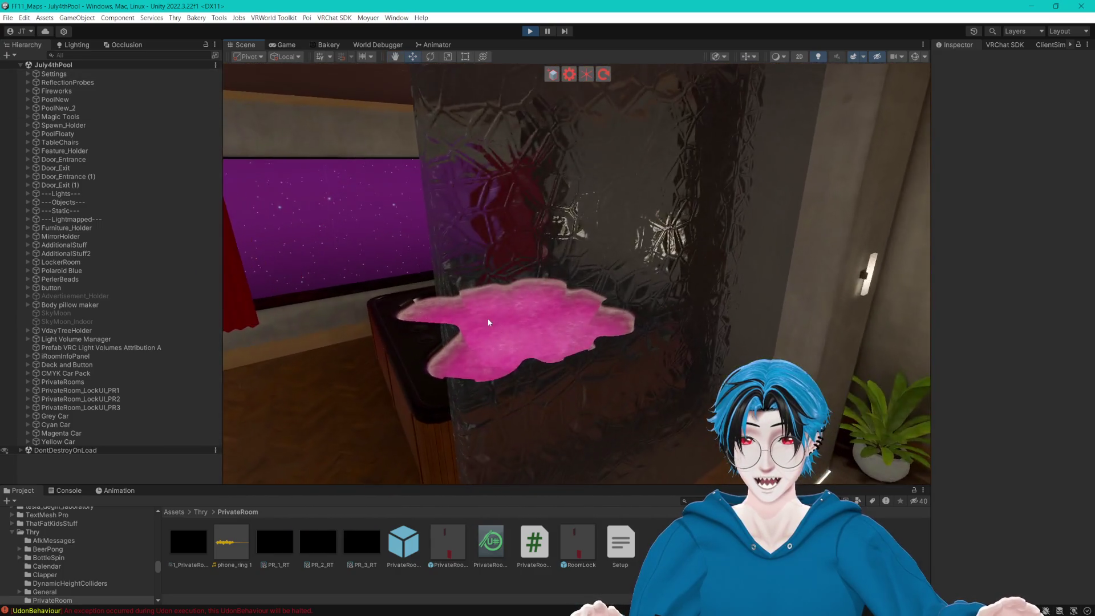
drag(489, 322, 635, 307)
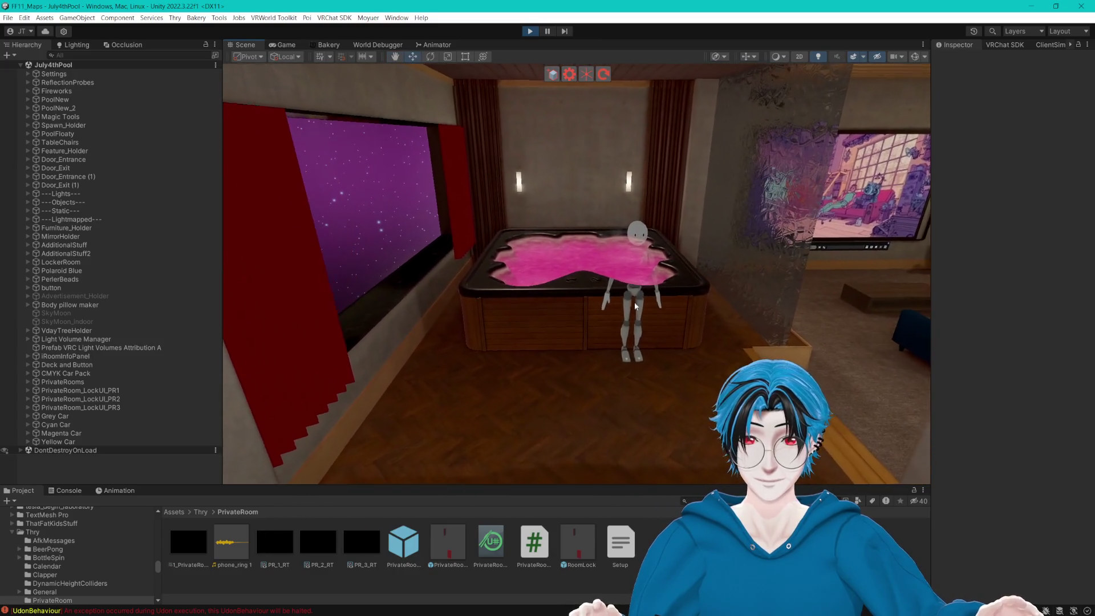
click(543, 259)
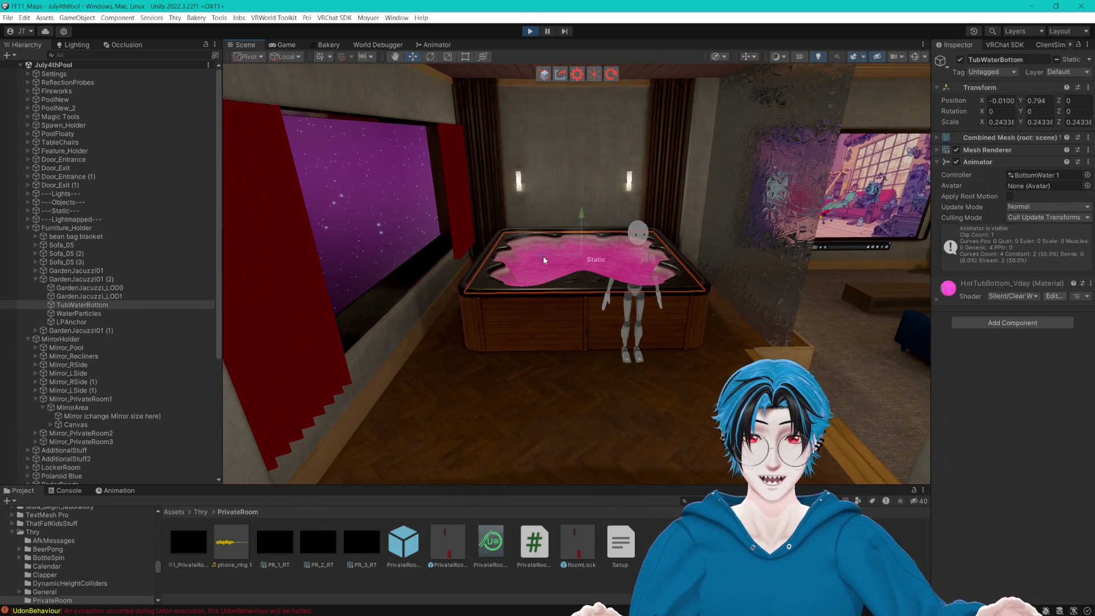
click(936, 297)
click(936, 295)
Set the Private Room 1 mirror's PlayersOnlyMirrorPalace Render Queue to 3002.
click(700, 316)
key(f)
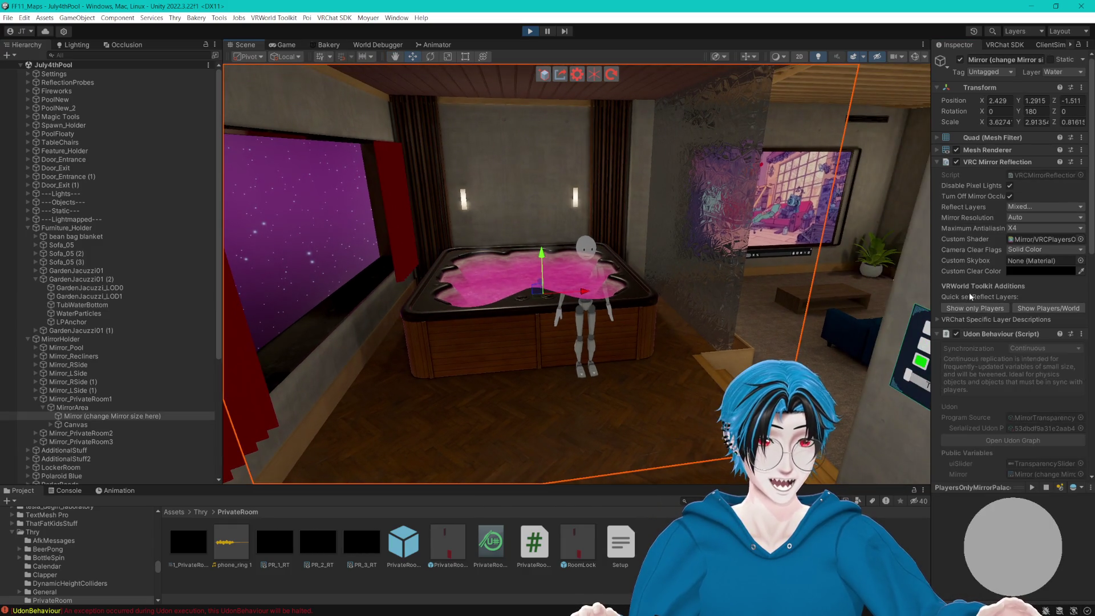
scroll(968, 296, down, 15)
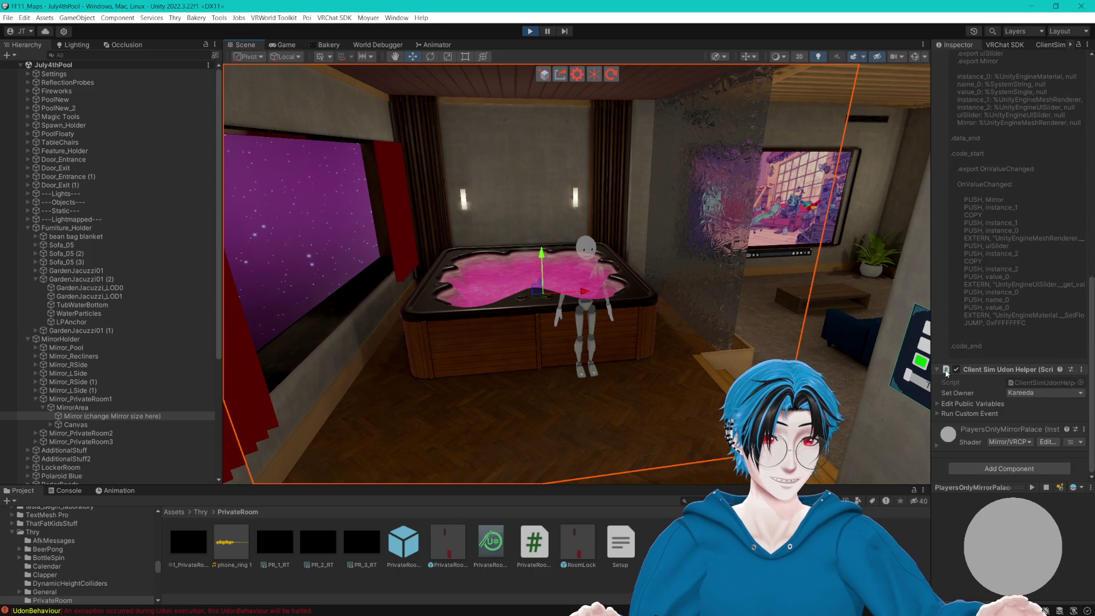
click(939, 446)
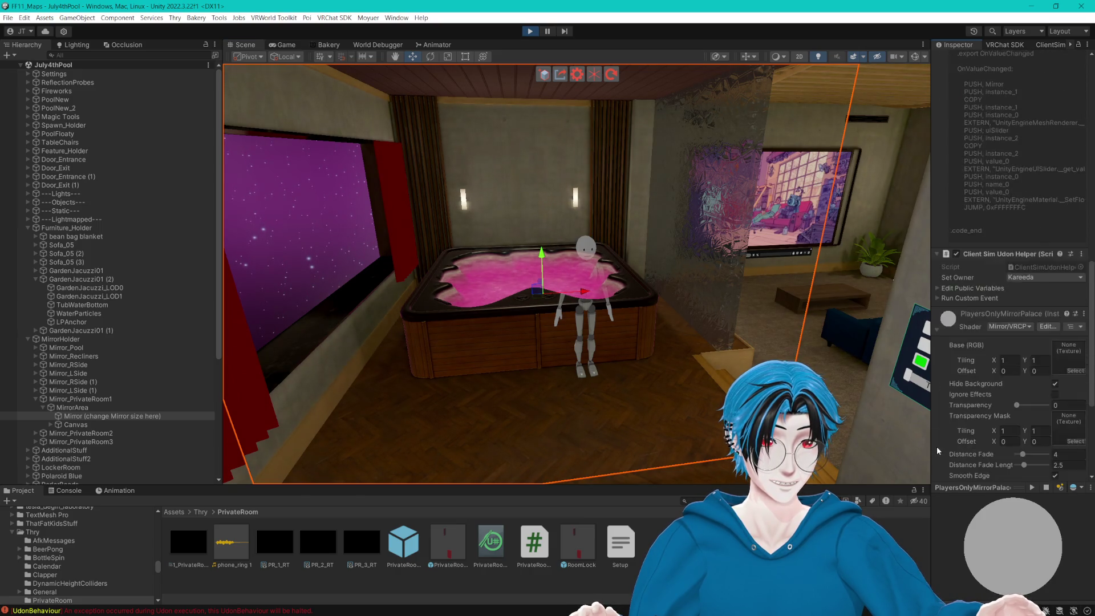
scroll(936, 446, down, 5)
click(1065, 414)
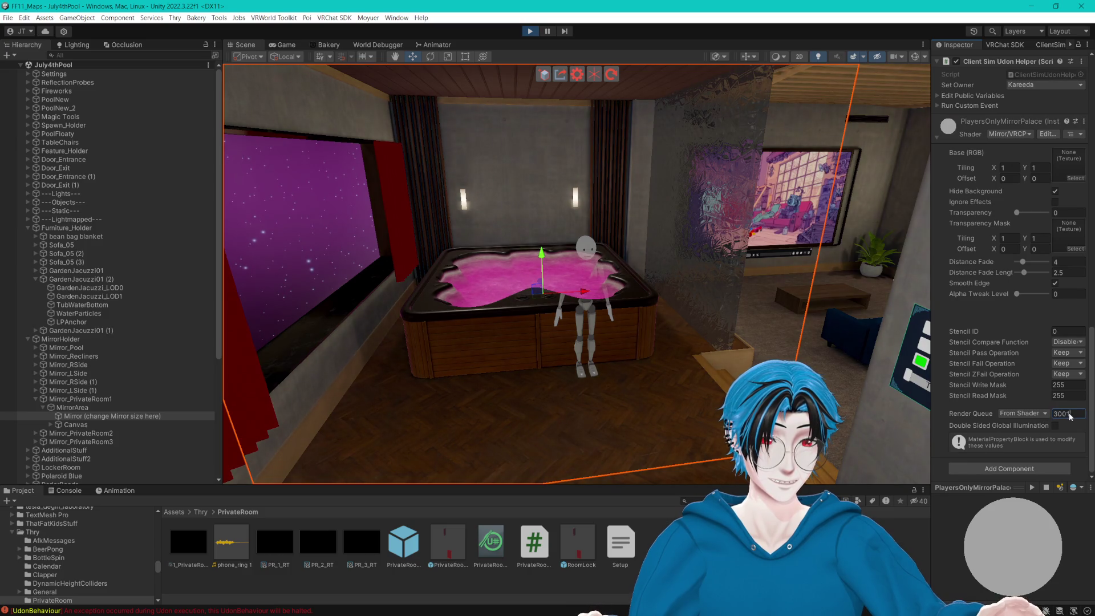
text(2)
key(Return)
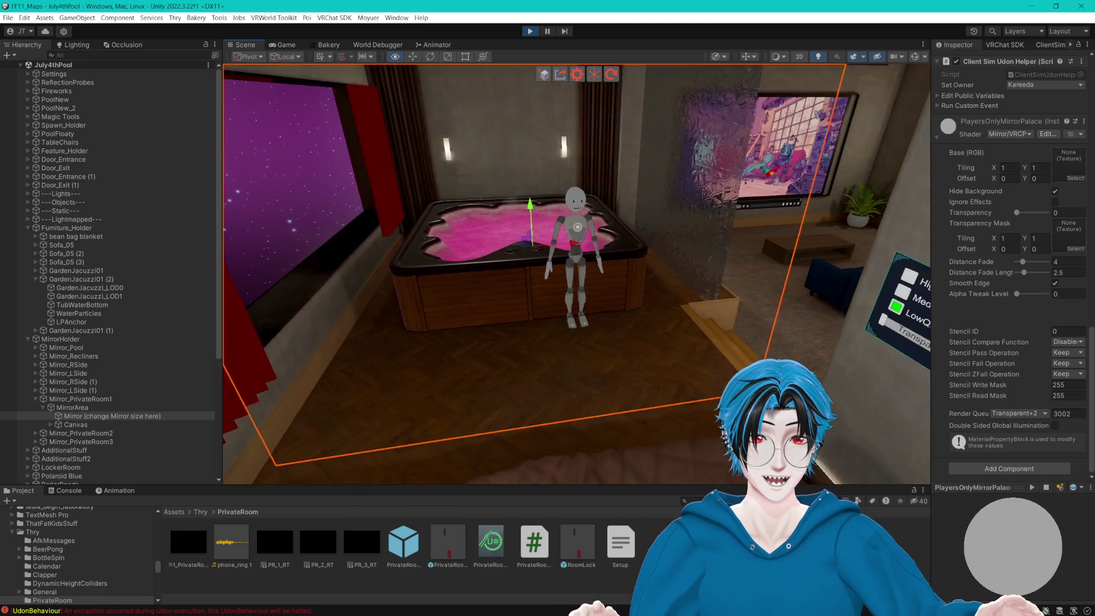
drag(759, 377, 737, 371)
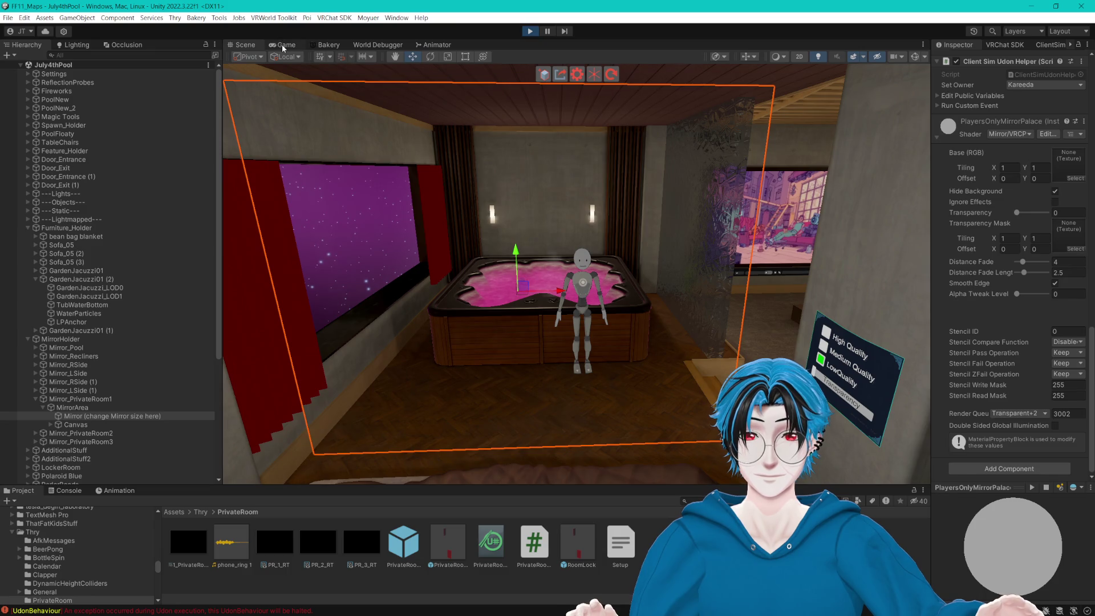
Stop the playtest and reapply Render Queue 3002 to the mirror material.
click(529, 31)
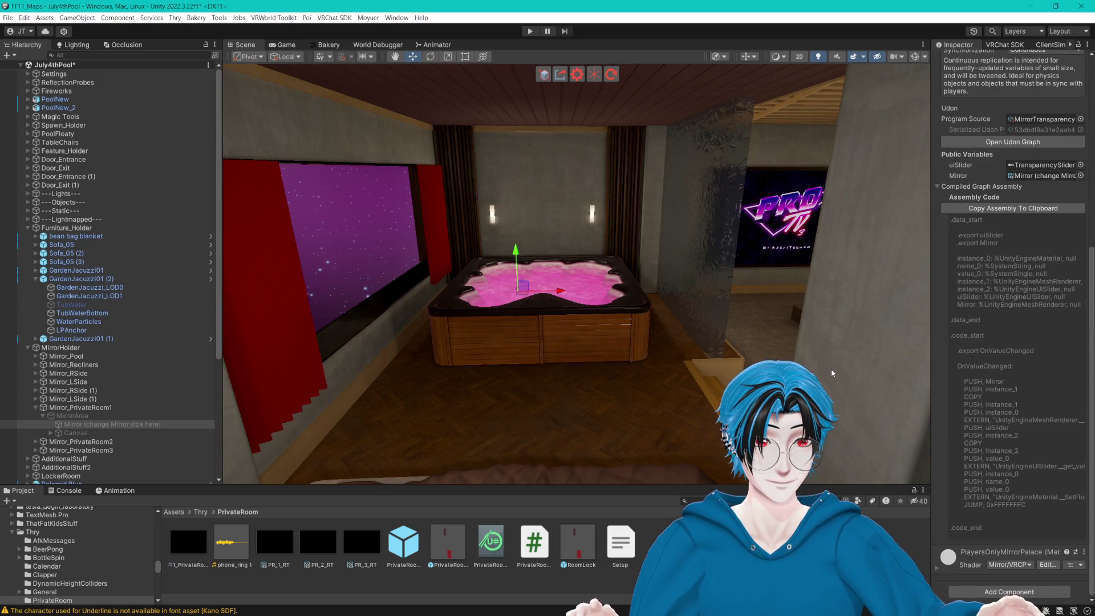
click(937, 569)
scroll(938, 564, down, 10)
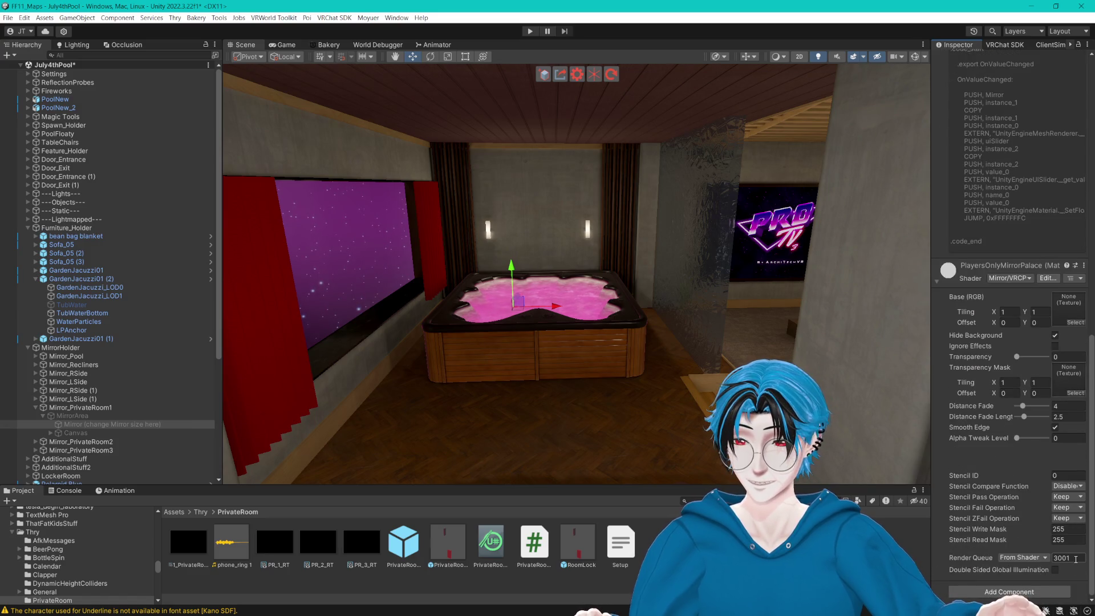
click(1065, 558)
text(3002)
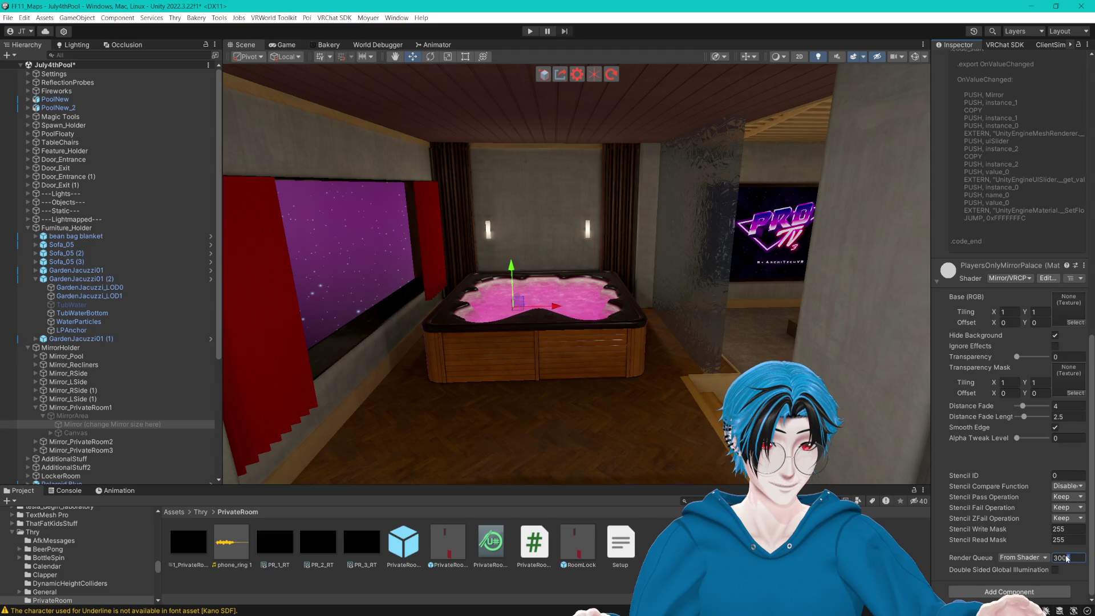
key(Return)
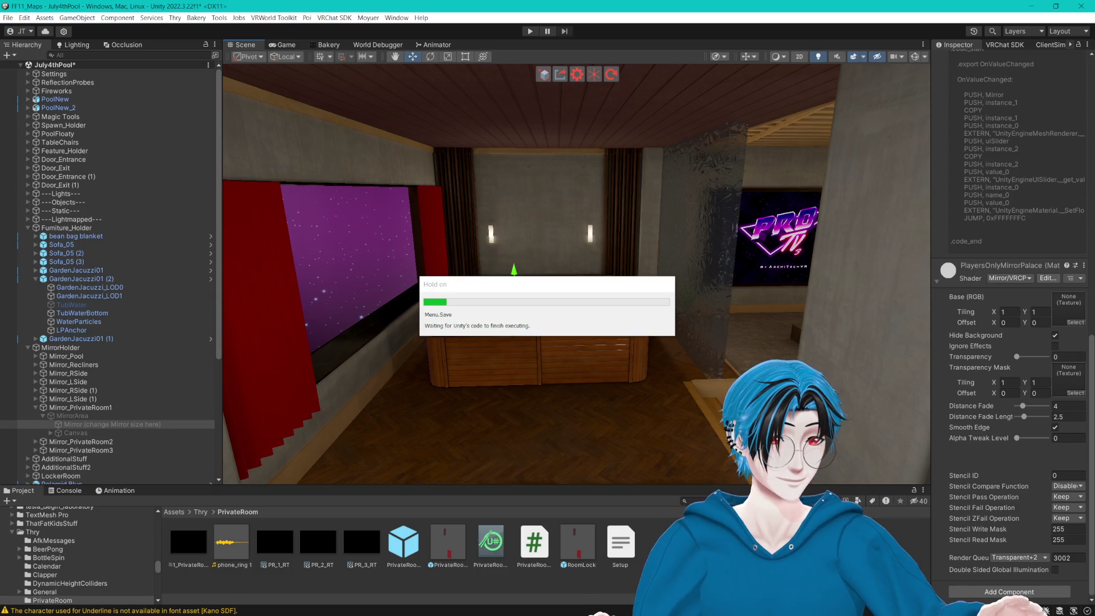
mouse_move(571, 285)
mouse_down()
mouse_move(629, 287)
mouse_move(599, 270)
mouse_up()
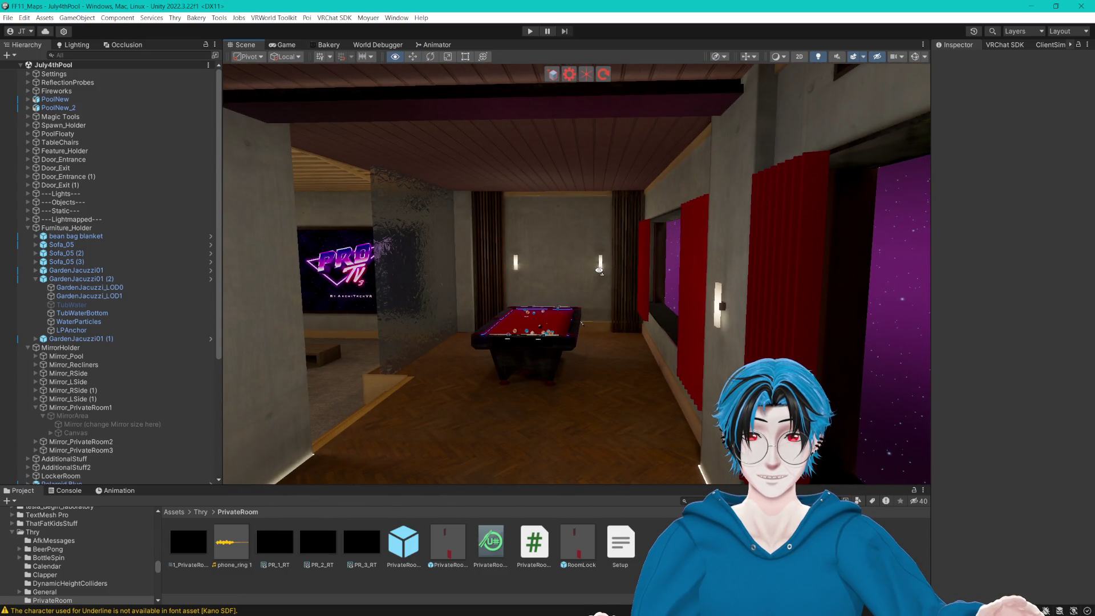
Duplicate the pool table, undoing two attempts to drag the copy sideways.
click(531, 347)
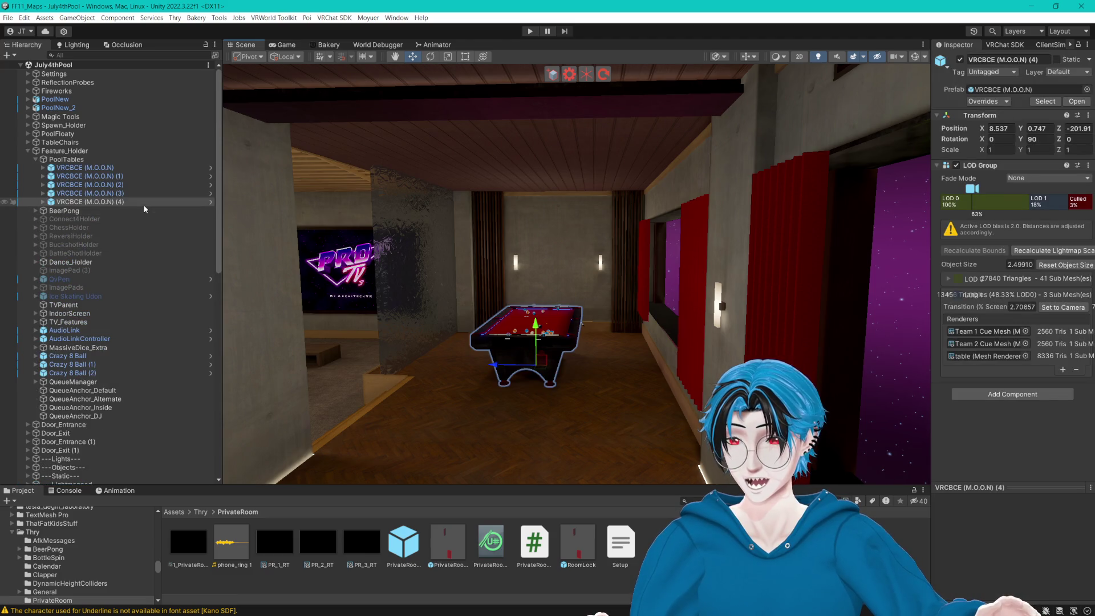
drag(525, 252, 583, 300)
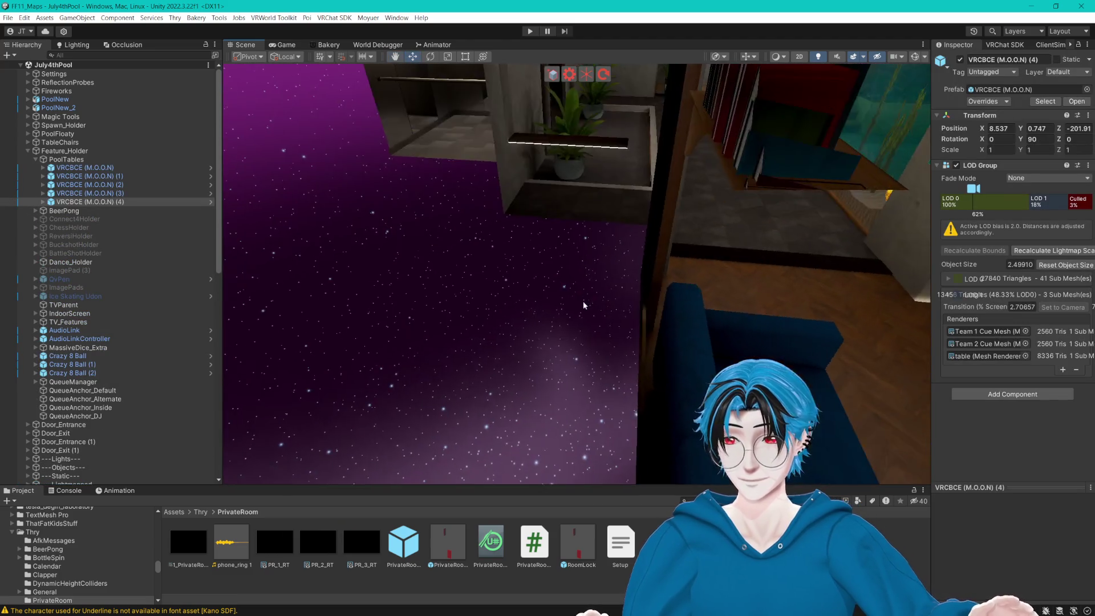
key(f)
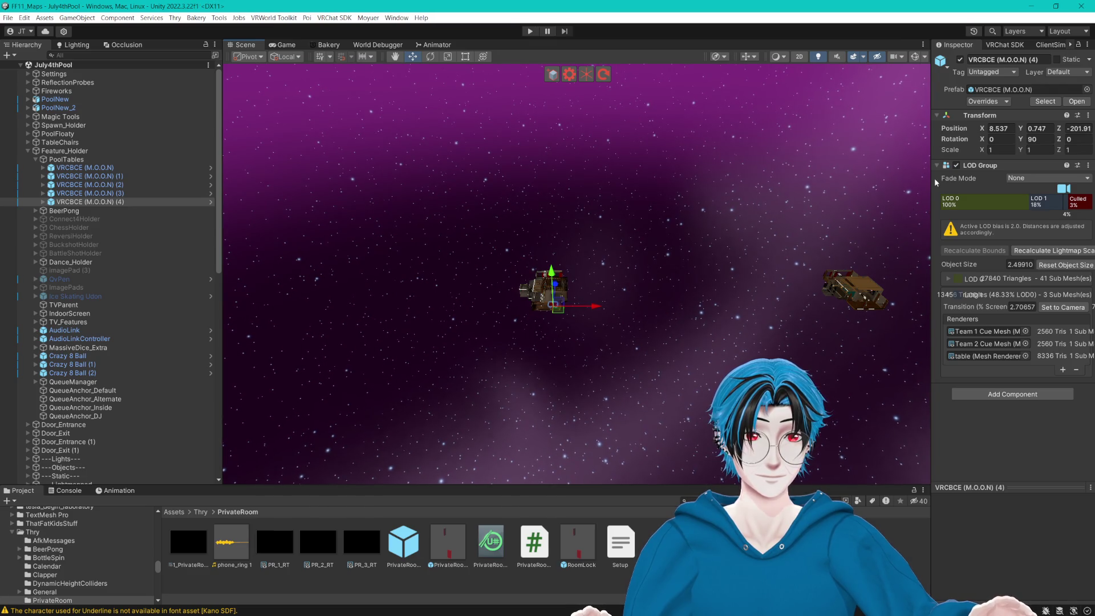
drag(926, 159, 766, 165)
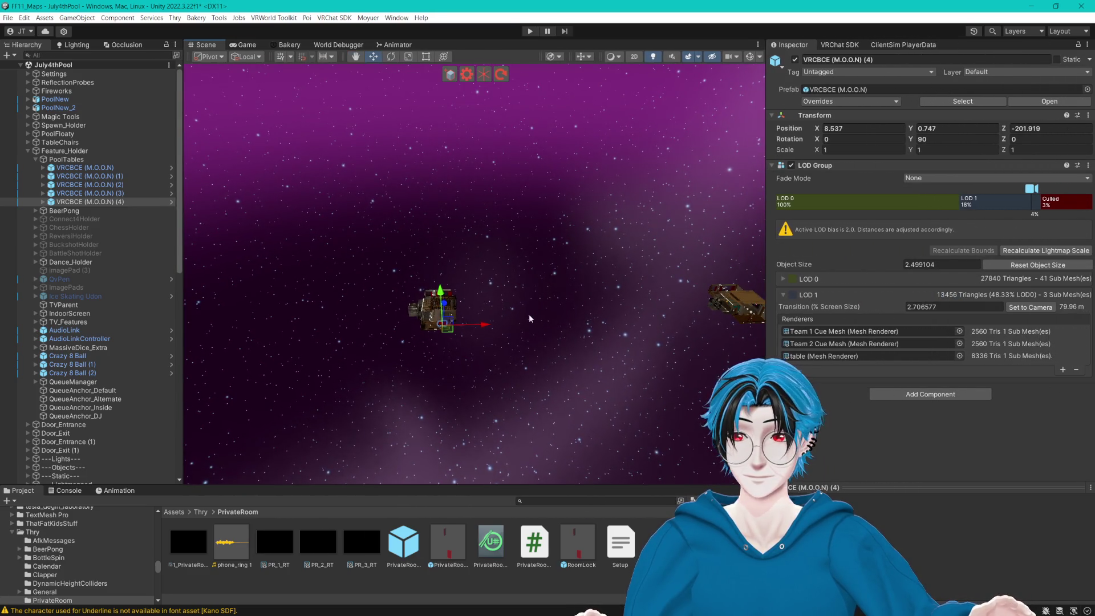
key(ctrl+d)
drag(485, 324, 719, 320)
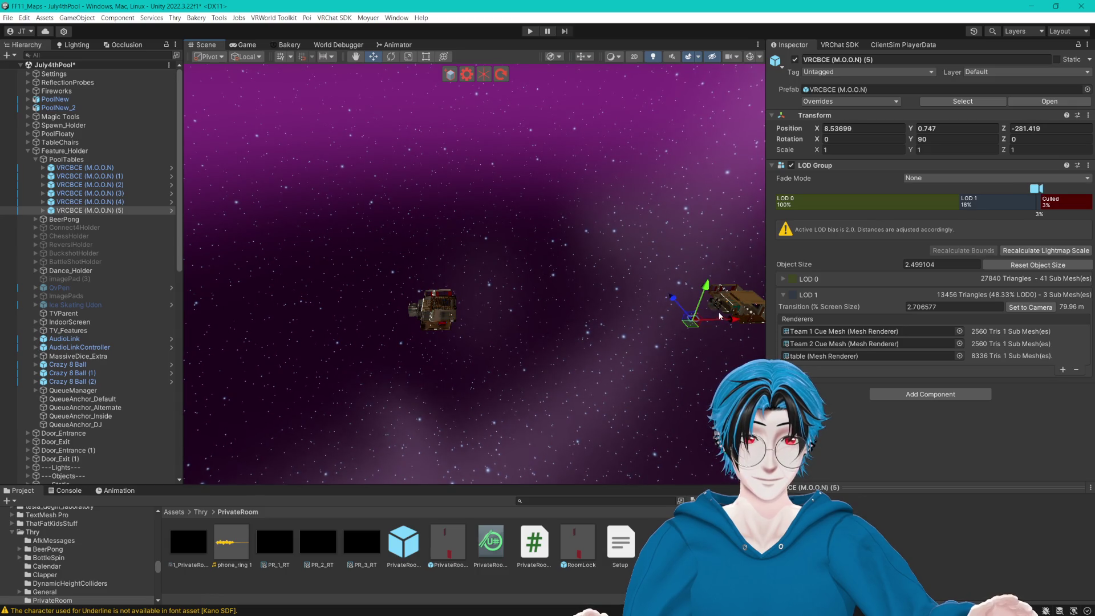
key(ctrl+z)
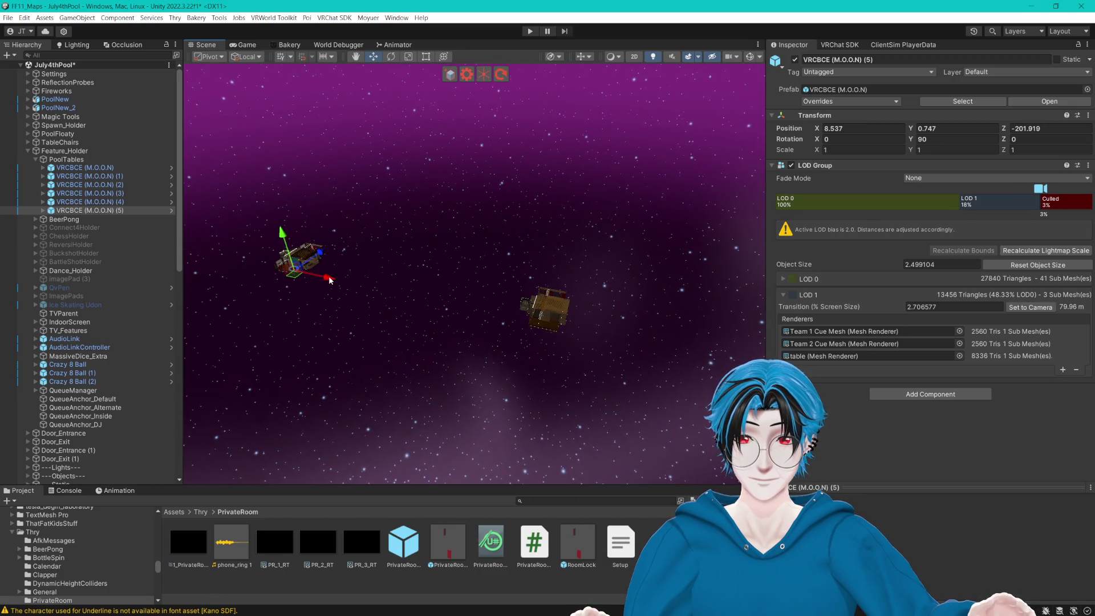
drag(330, 280, 599, 329)
key(ctrl+z)
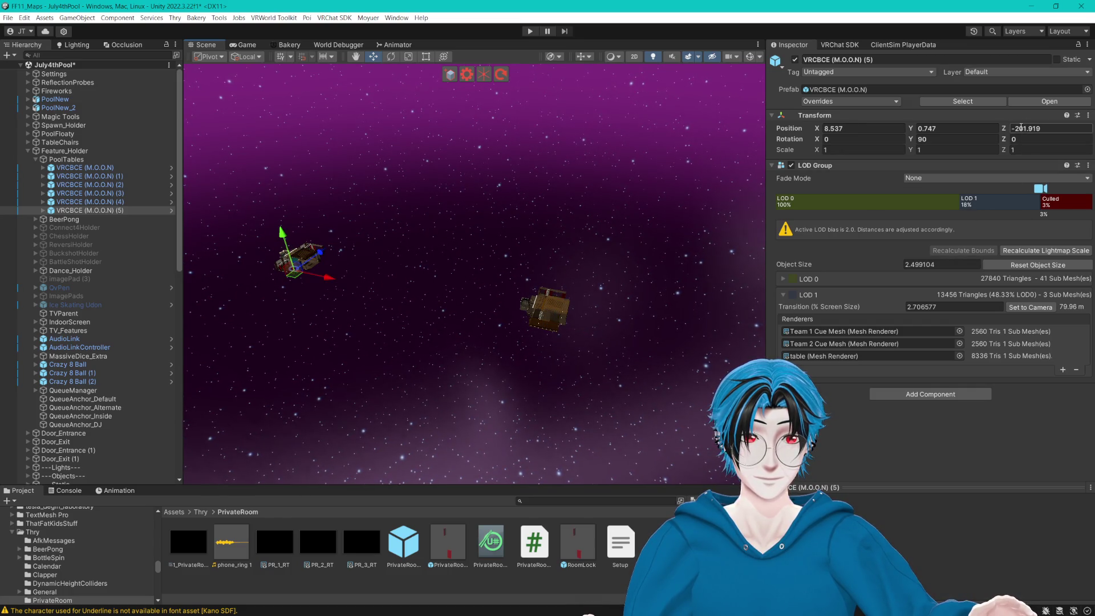
Place the table copy at Position Z -301.919 and duplicate it again.
text(3)
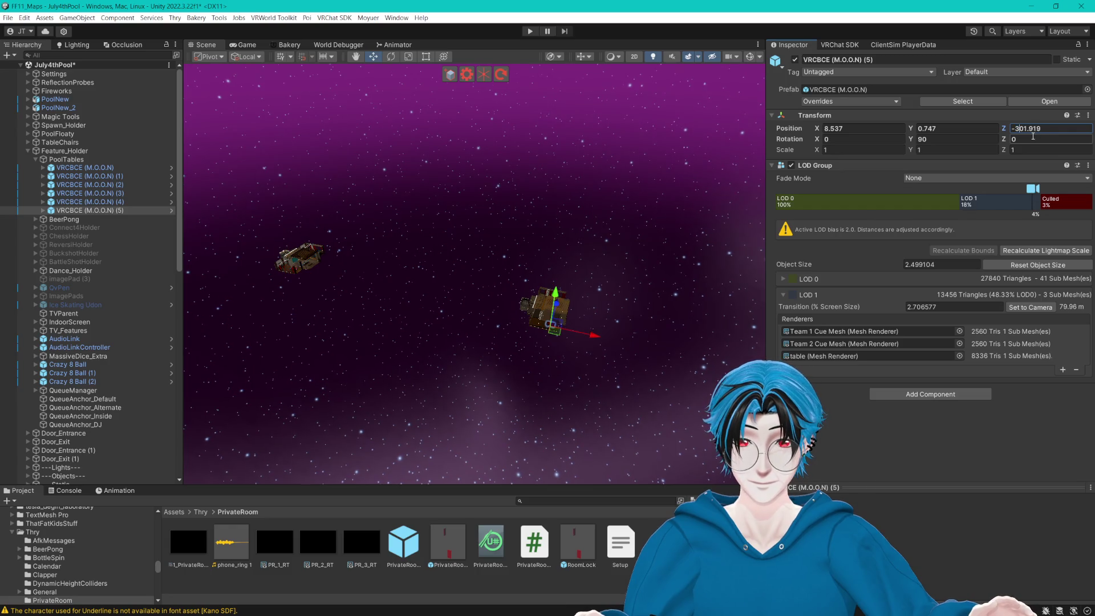
key(Return)
key(f)
drag(605, 220, 535, 258)
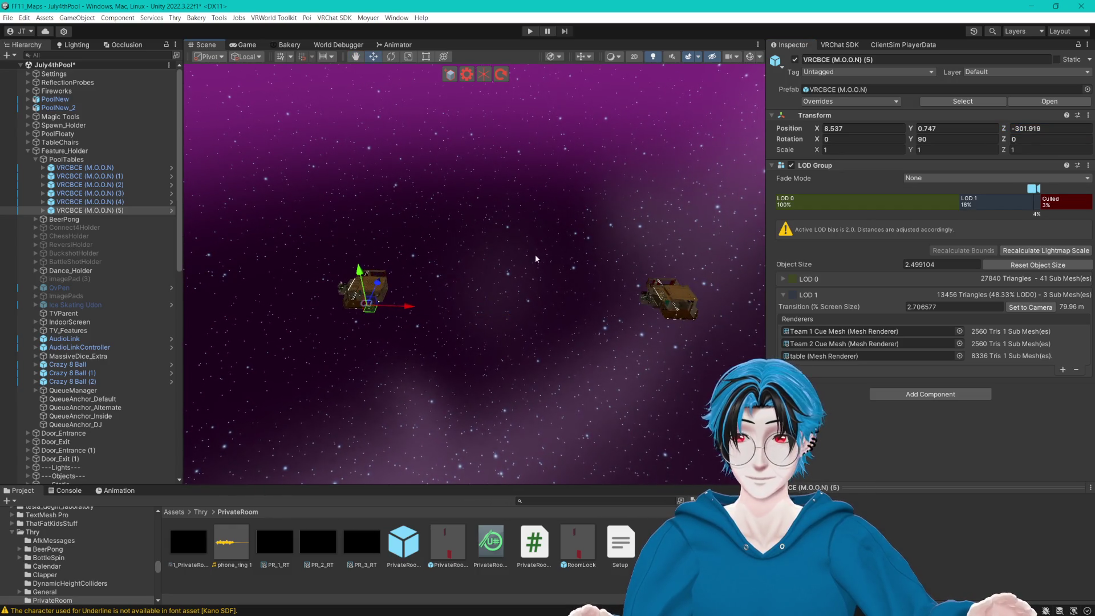
key(ctrl+d)
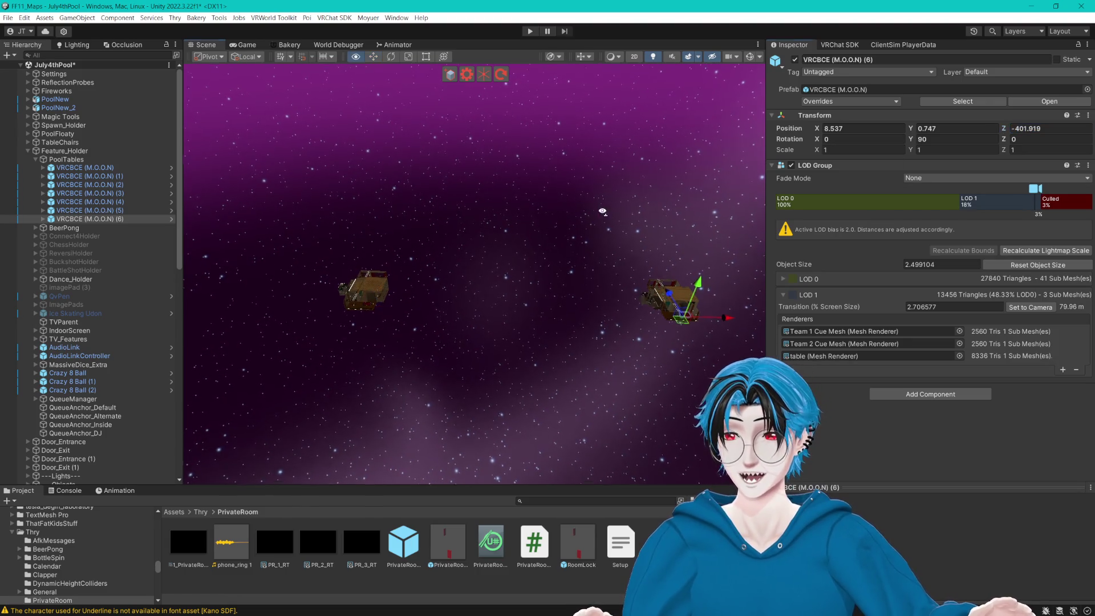
click(610, 204)
Zoom out of the pool room and orbit into the open starfield.
scroll(549, 329, up, 10)
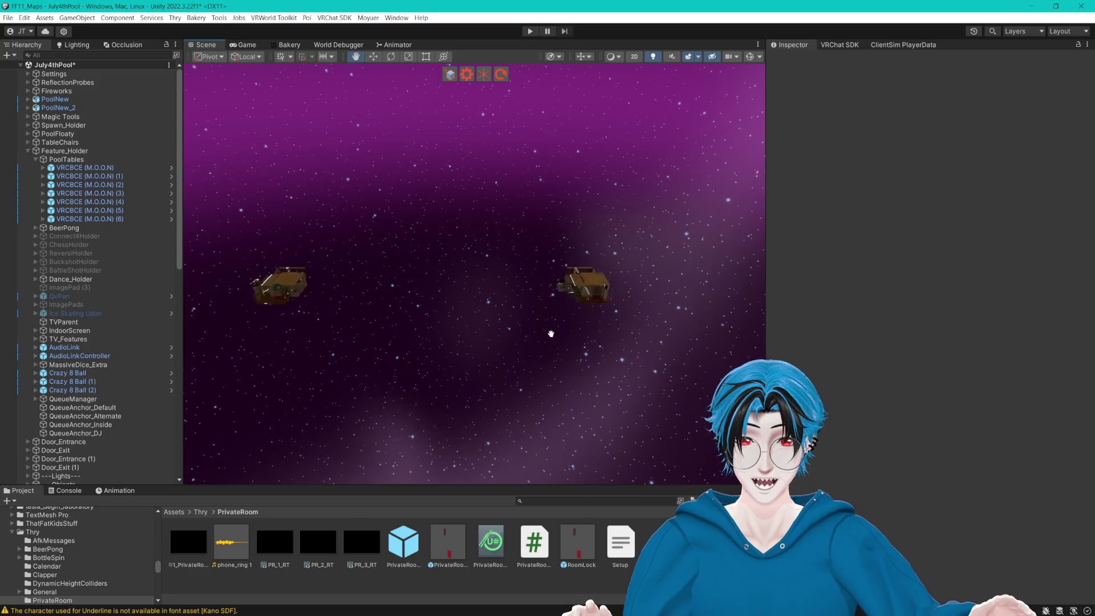
scroll(493, 322, up, 10)
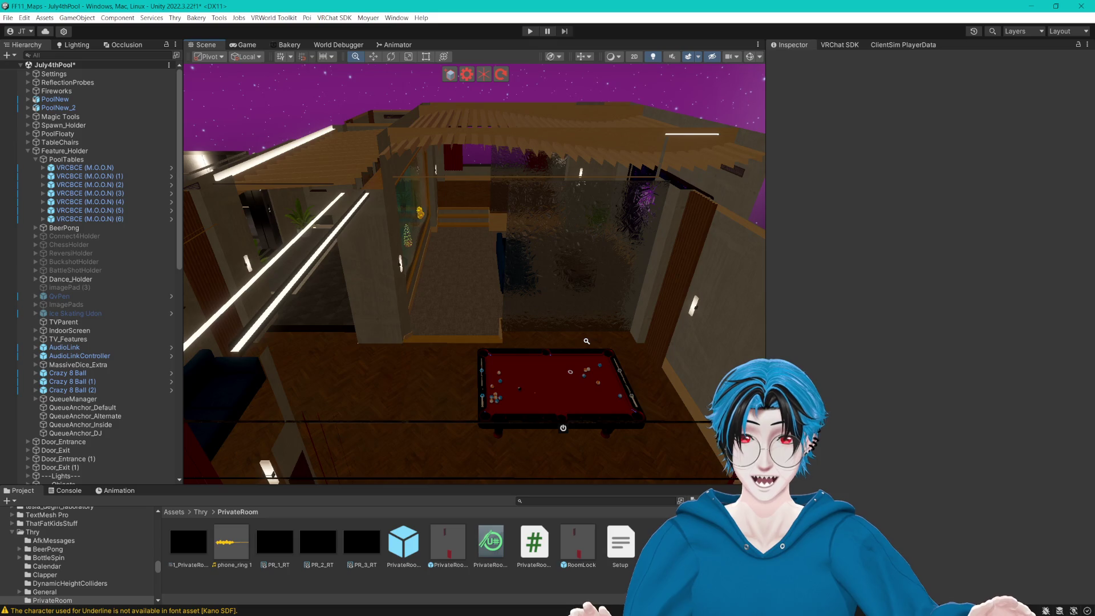
scroll(578, 345, down, 10)
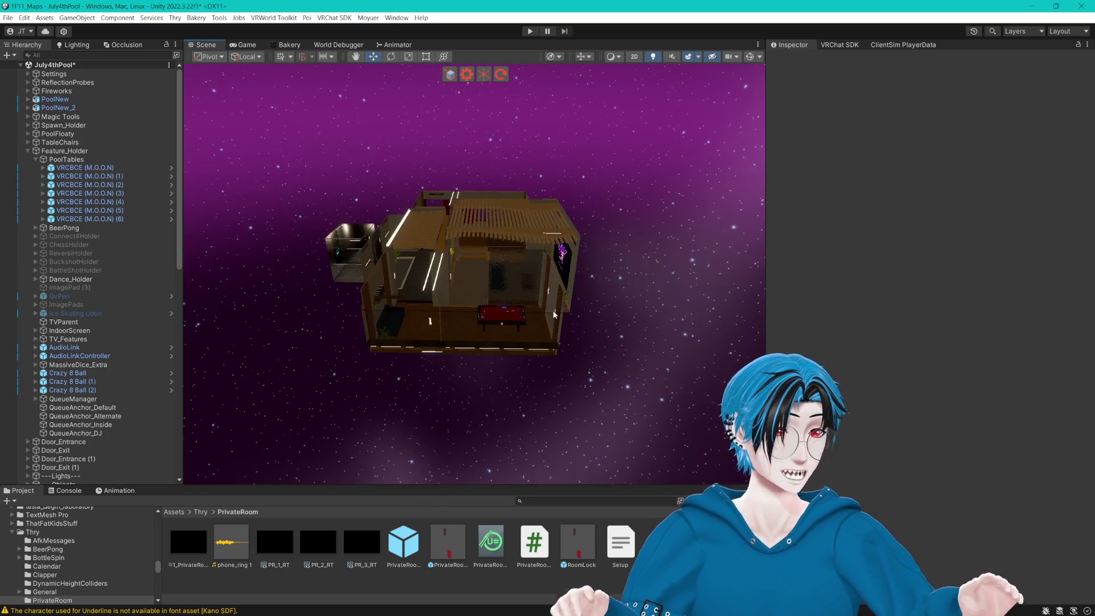
mouse_move(440, 429)
mouse_down()
mouse_move(439, 302)
mouse_move(496, 310)
mouse_move(435, 310)
mouse_move(530, 330)
mouse_move(485, 325)
mouse_move(497, 324)
mouse_up()
Expand Magic Tools > Magic Light Probes and the PrivateRooms group in the Hierarchy.
click(33, 115)
click(28, 117)
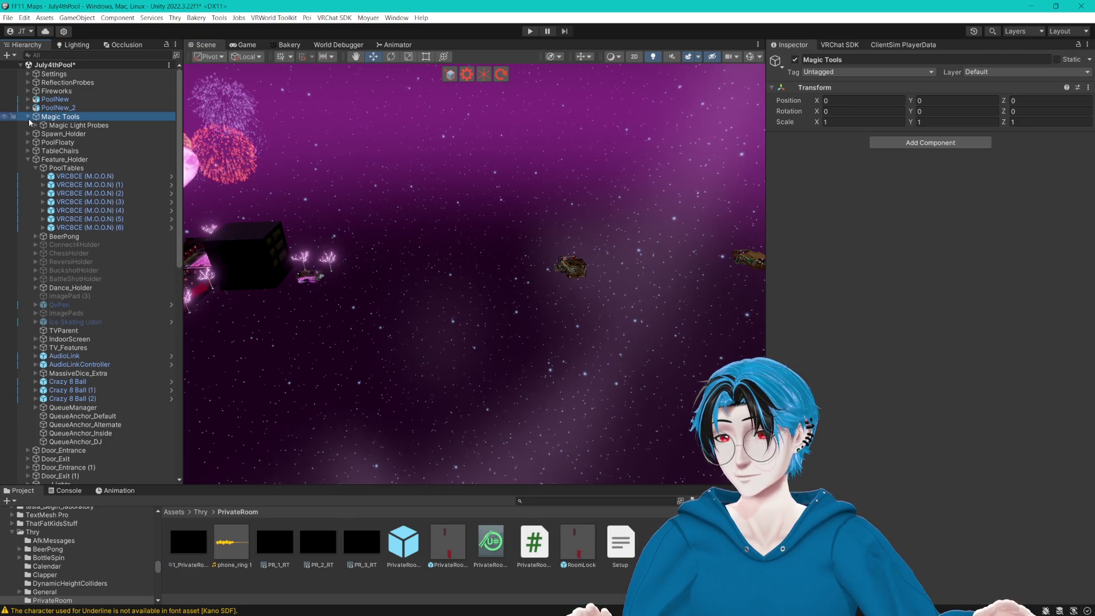
click(36, 126)
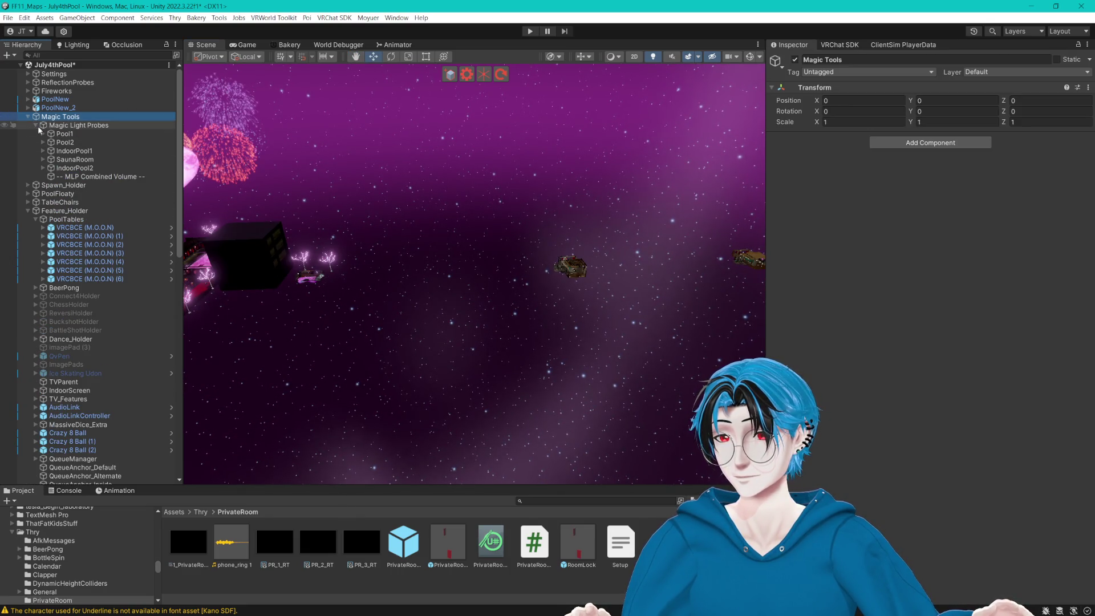
scroll(113, 413, down, 20)
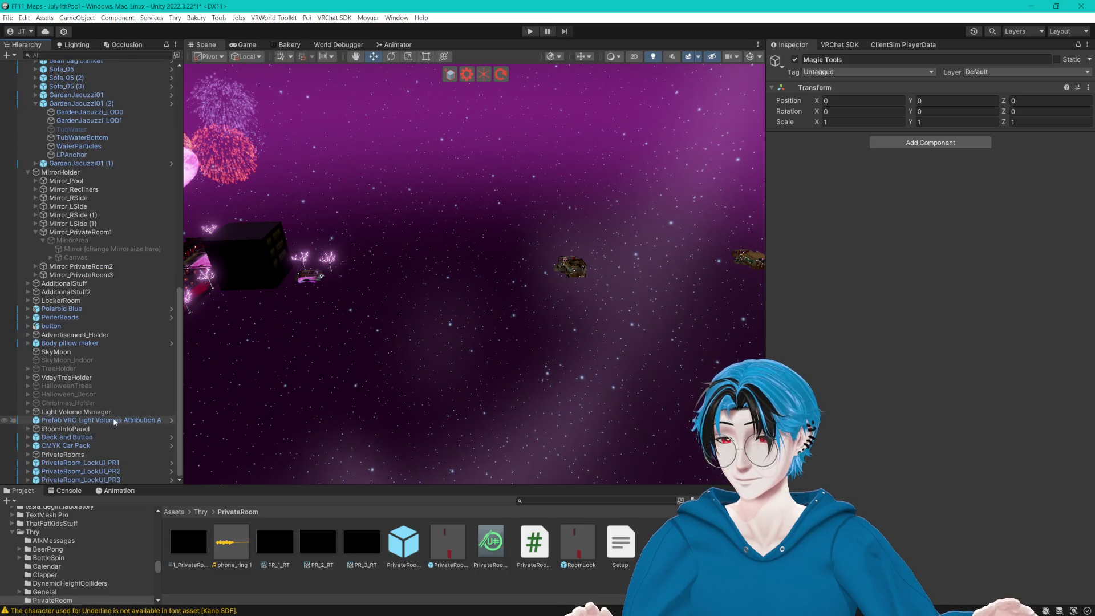
click(29, 455)
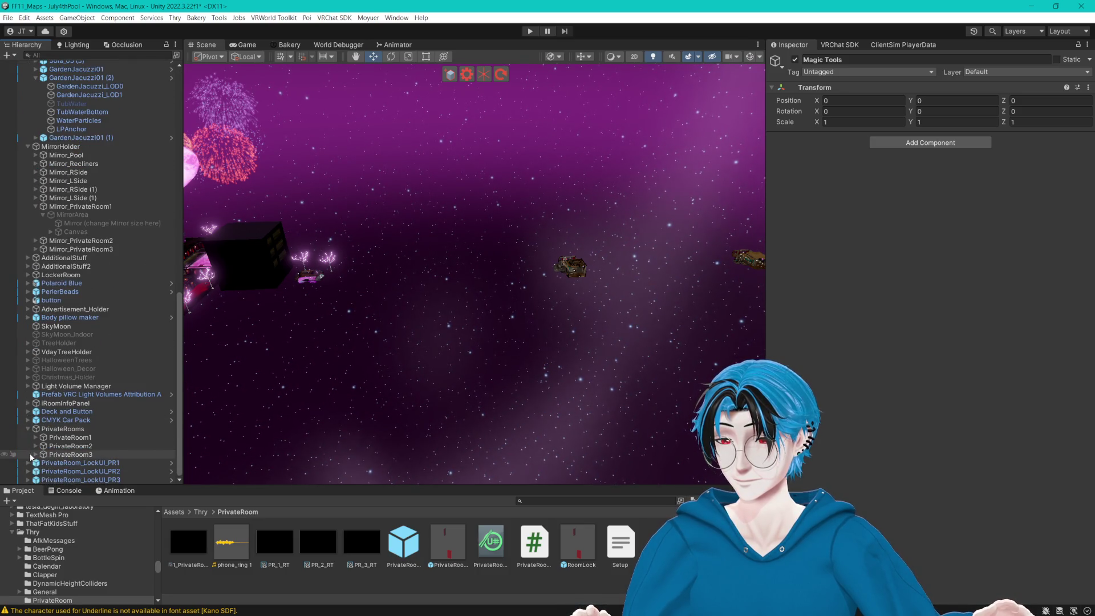
click(80, 463)
shift+click(80, 479)
mouse_move(79, 480)
mouse_down()
mouse_move(103, 448)
mouse_move(74, 446)
mouse_up()
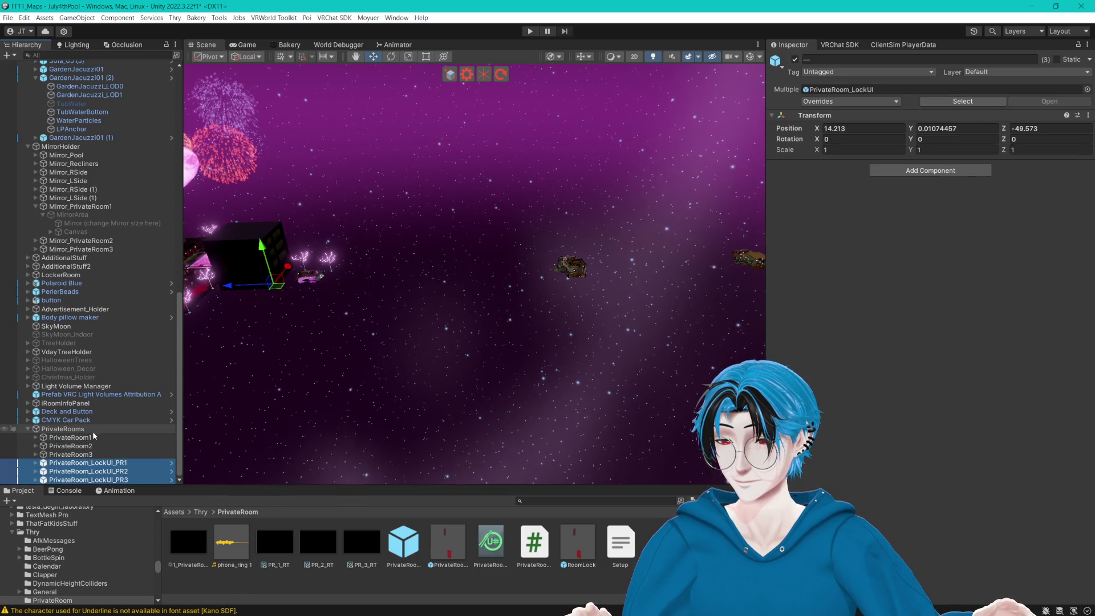
Ctrl-select the light probe volumes of PrivateRoom1, PrivateRoom2 and PrivateRoom3.
click(36, 446)
click(36, 437)
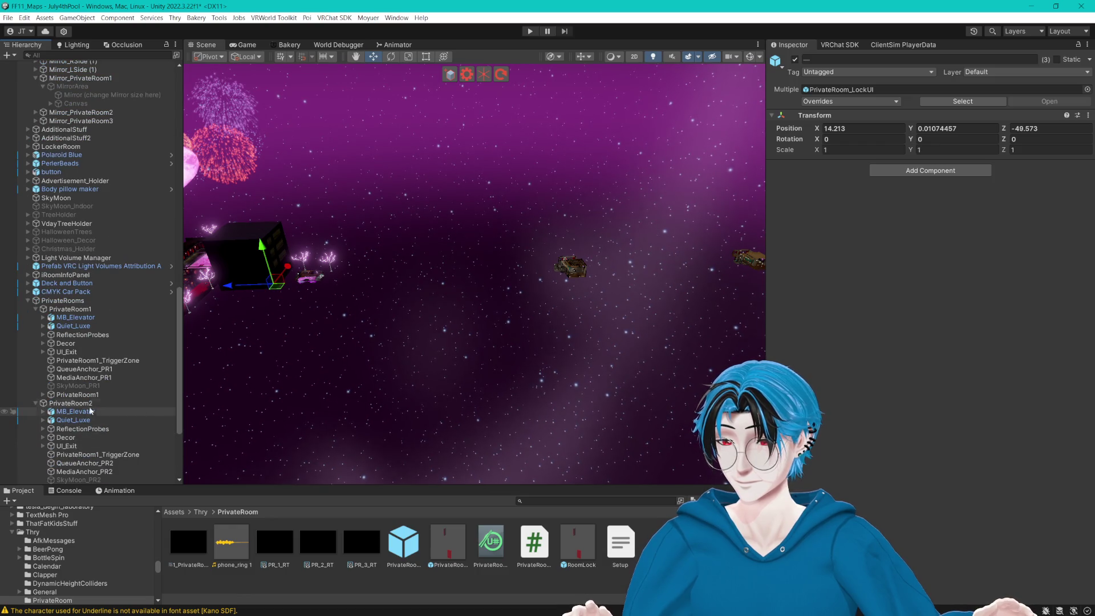
click(85, 411)
scroll(105, 447, down, 3)
scroll(105, 447, down, 3)
ctrl+click(86, 360)
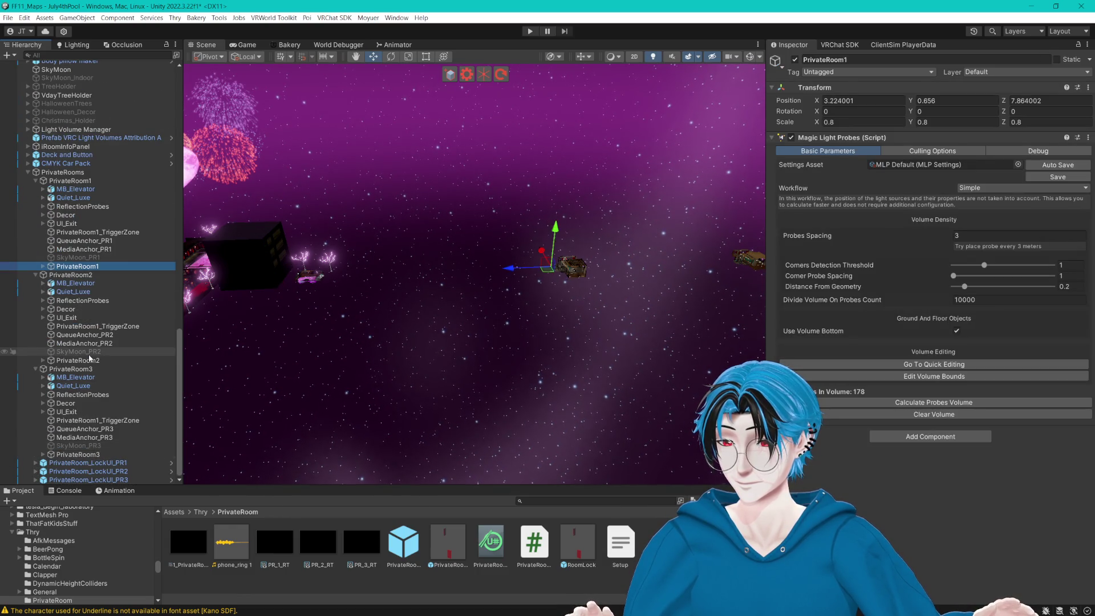
ctrl+click(80, 455)
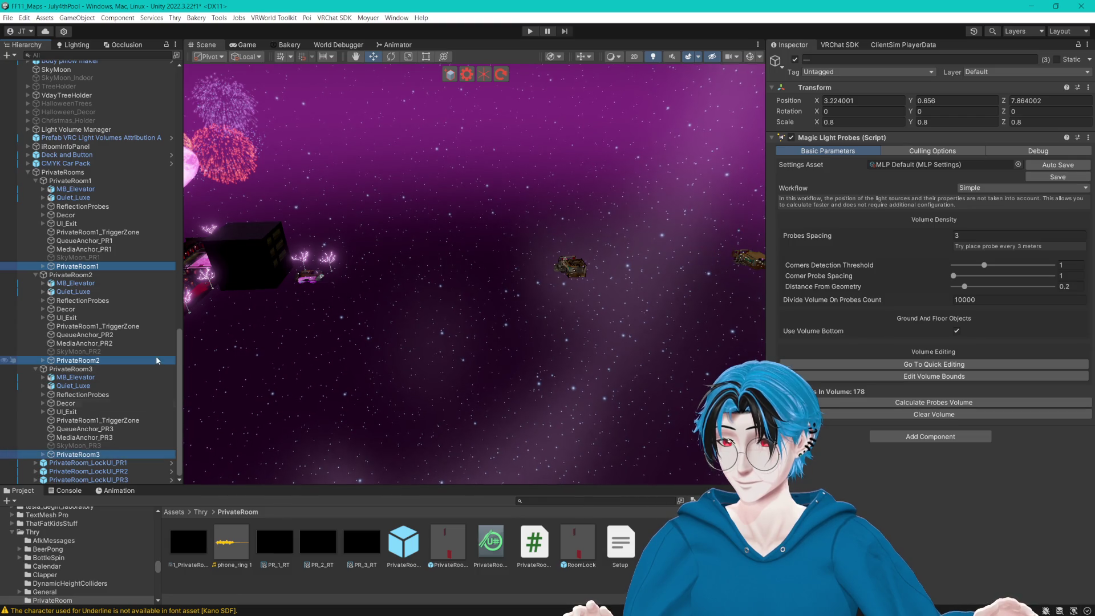
scroll(84, 274, up, 5)
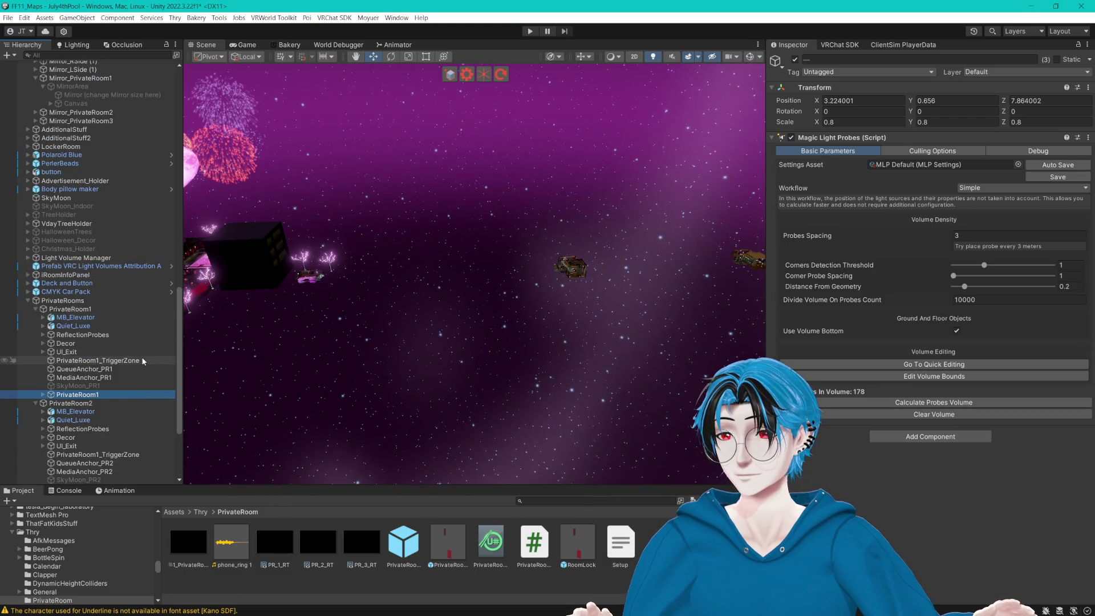
scroll(141, 354, up, 5)
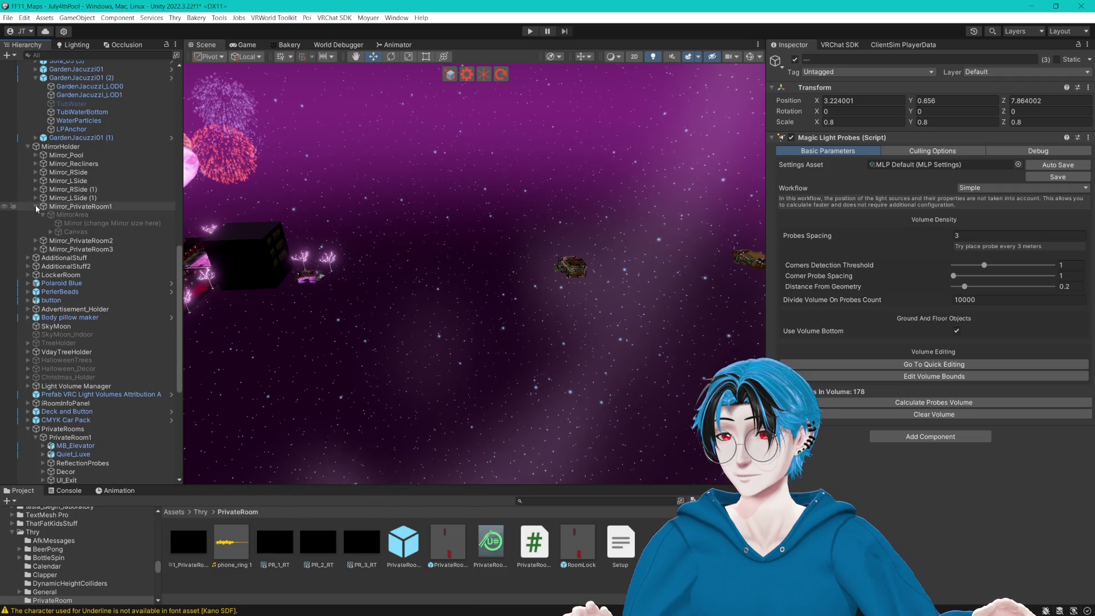
Collapse Mirror_PrivateRoom1, MirrorHolder, GardenJacuzzi01 (2), Furniture_Holder and Feature_Holder to shorten the list.
click(36, 206)
click(27, 147)
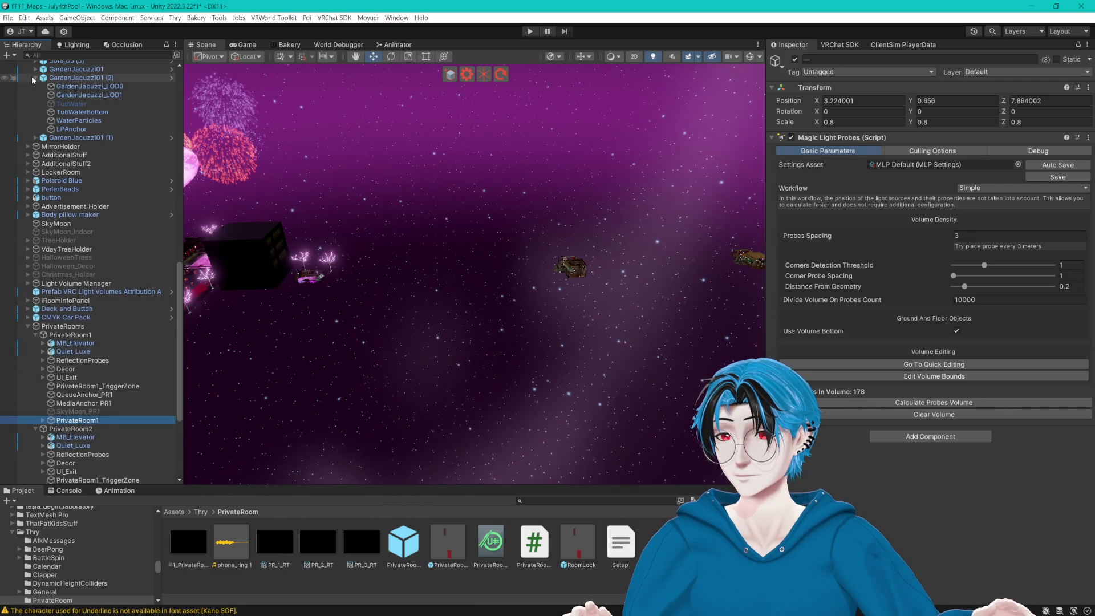
click(35, 78)
scroll(32, 119, up, 5)
click(29, 155)
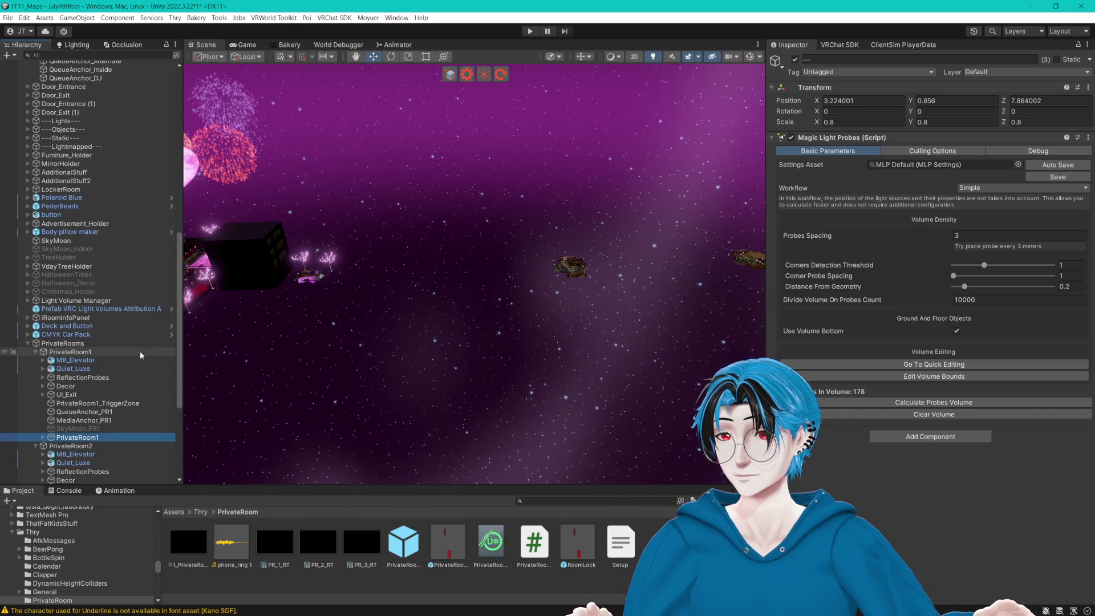
scroll(140, 351, up, 10)
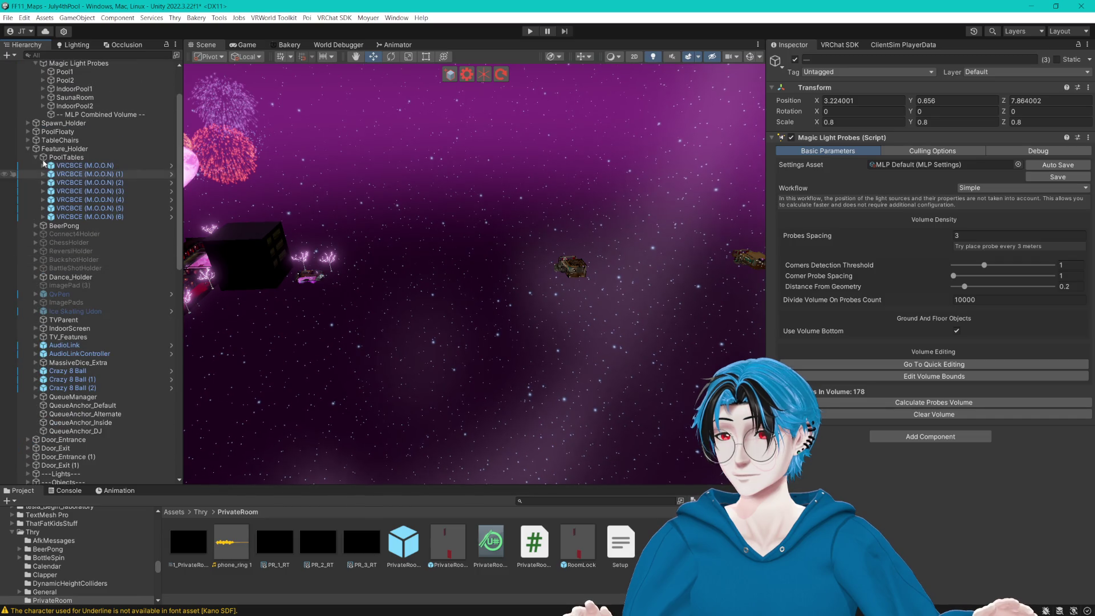
click(28, 149)
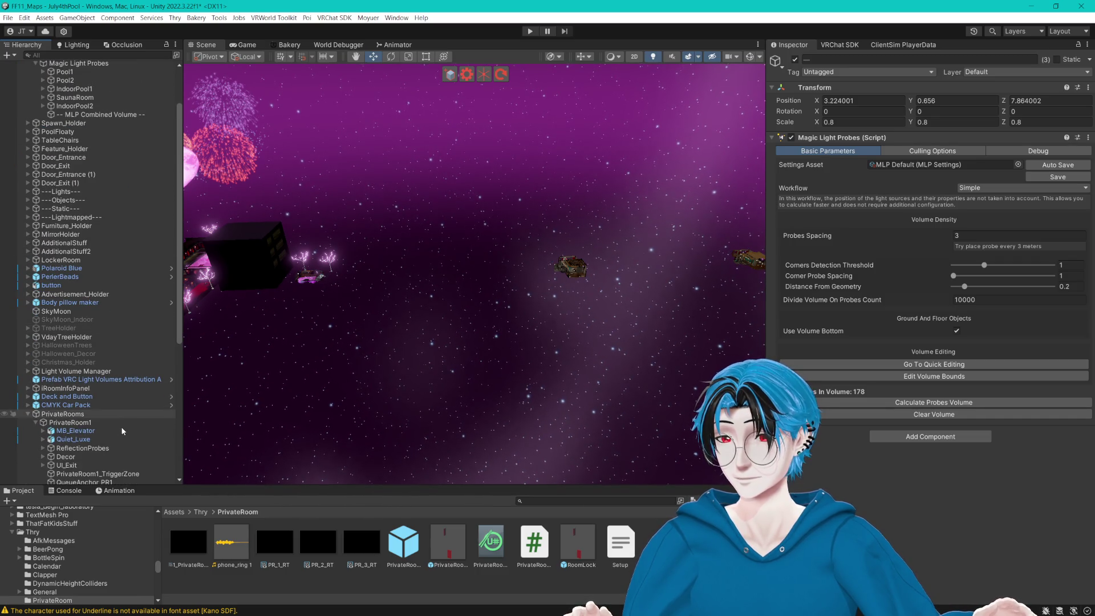
scroll(117, 433, down, 2)
scroll(138, 466, down, 1)
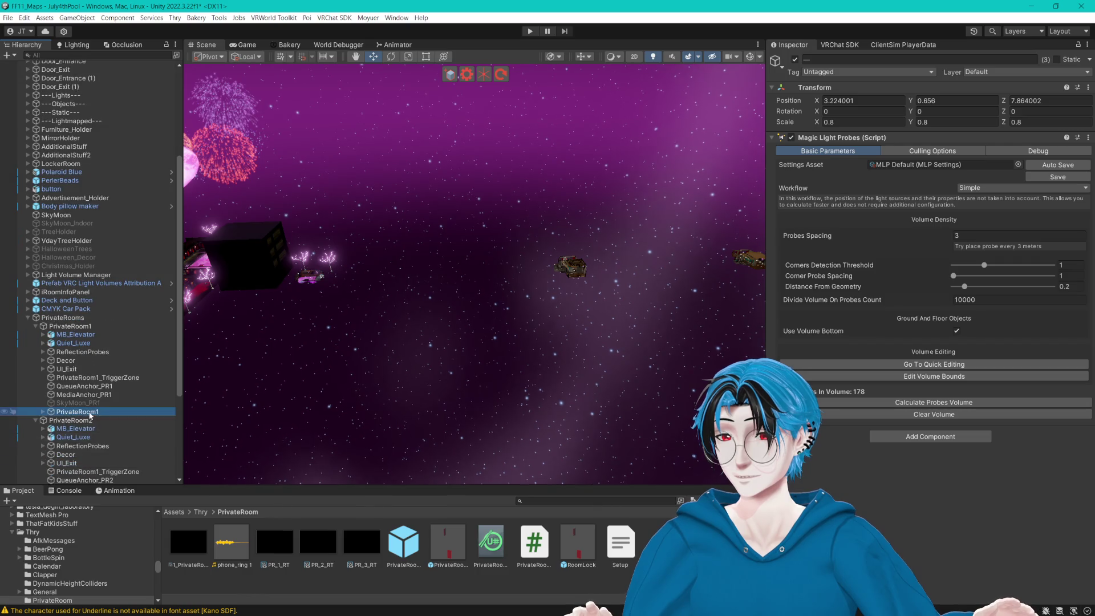
Drag the three room probe volumes into Magic Light Probes and deselect them.
mouse_move(105, 390)
mouse_down()
mouse_move(83, 67)
mouse_move(90, 104)
mouse_up()
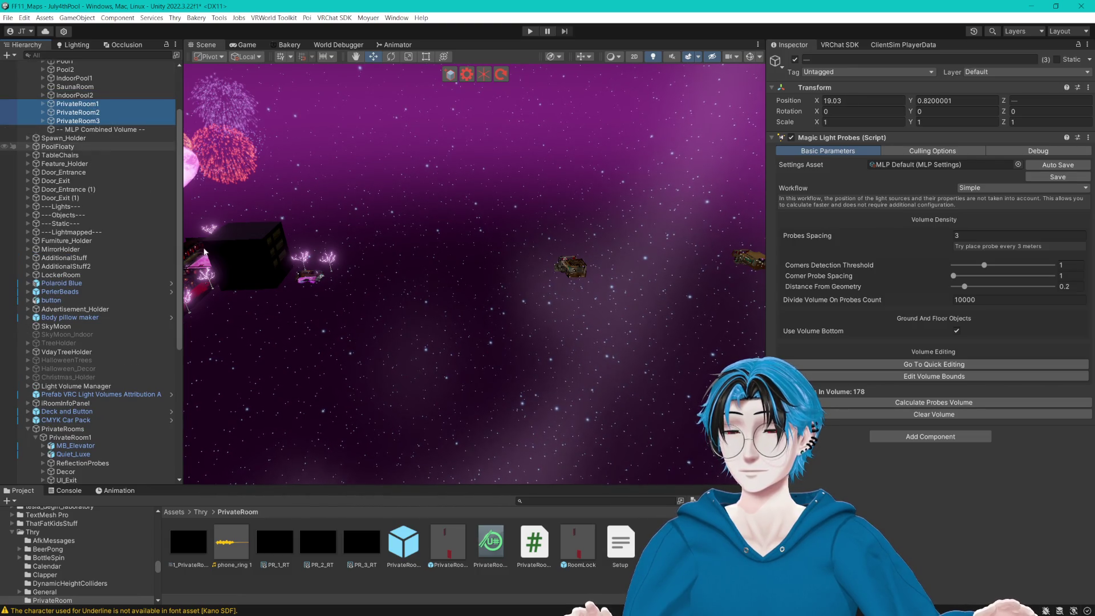
click(540, 360)
scroll(473, 319, up, 10)
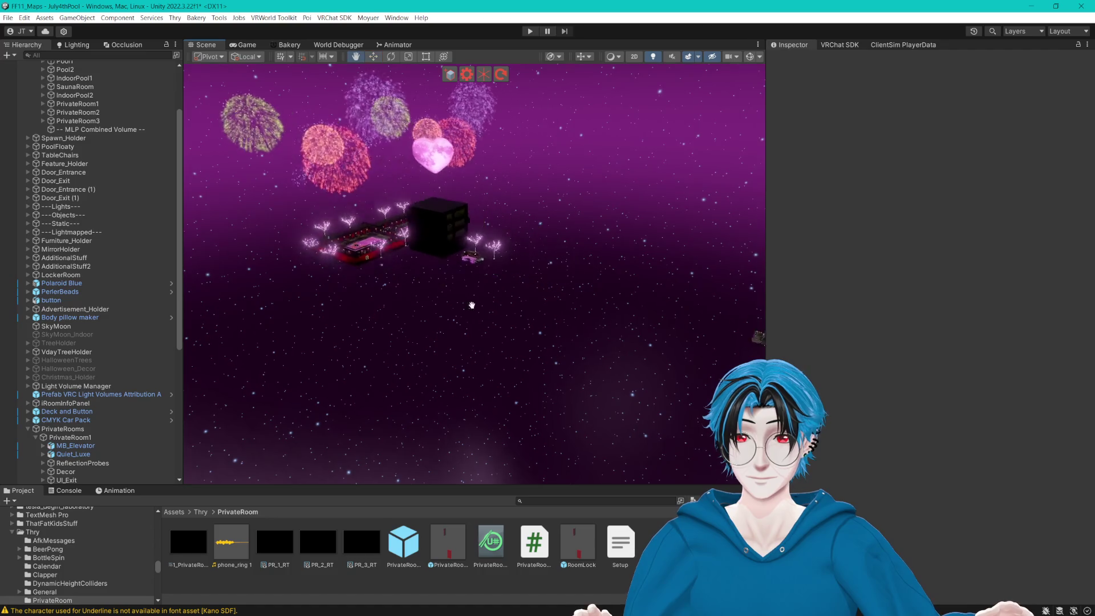
Save the scene with Ctrl+S.
mouse_move(567, 305)
mouse_down()
mouse_move(527, 282)
mouse_move(581, 309)
mouse_move(426, 295)
mouse_move(440, 261)
mouse_move(477, 322)
mouse_up()
scroll(527, 282, down, 5)
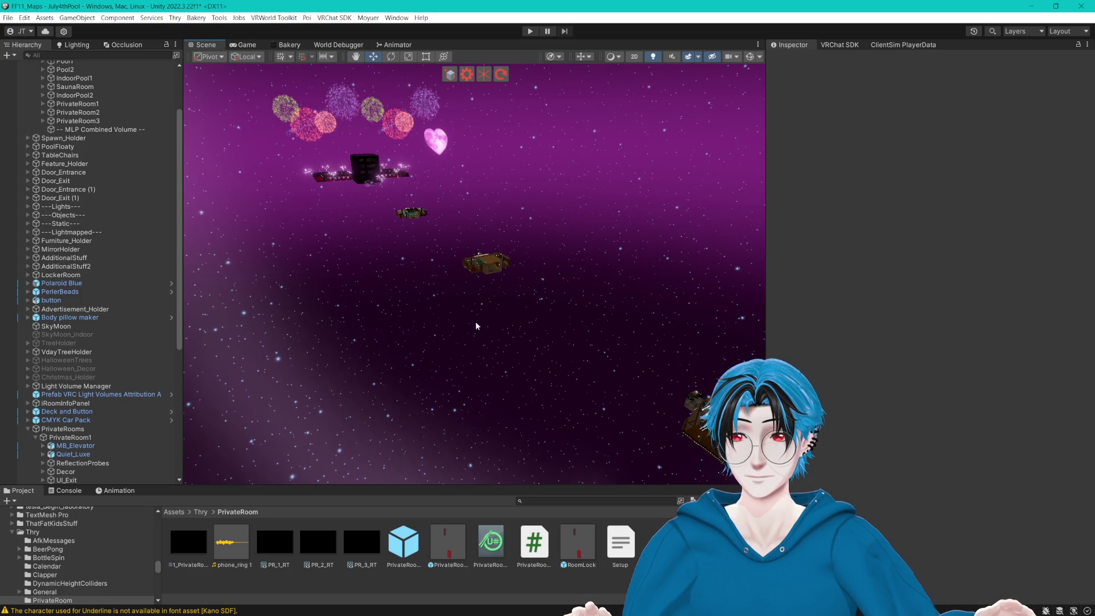
key(ctrl+s)
Fly the Scene view into the locker room with its lockers and towel racks, widening the view.
scroll(518, 307, up, 3)
scroll(518, 307, down, 3)
mouse_move(367, 237)
mouse_down()
mouse_move(428, 295)
mouse_move(566, 281)
mouse_up()
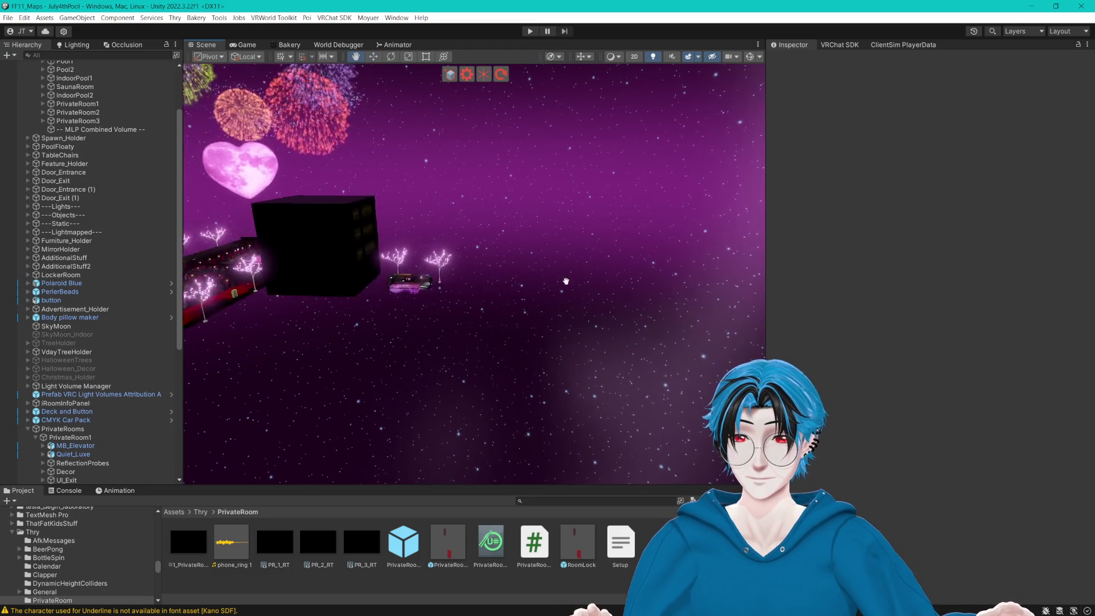
scroll(566, 281, down, 2)
scroll(495, 252, up, 8)
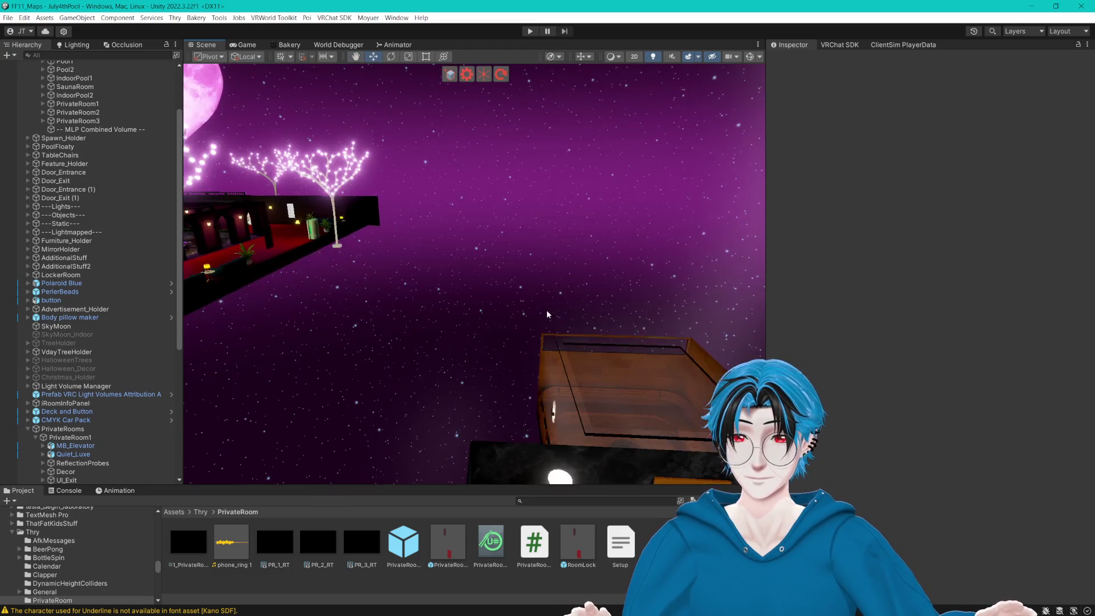
scroll(546, 313, up, 10)
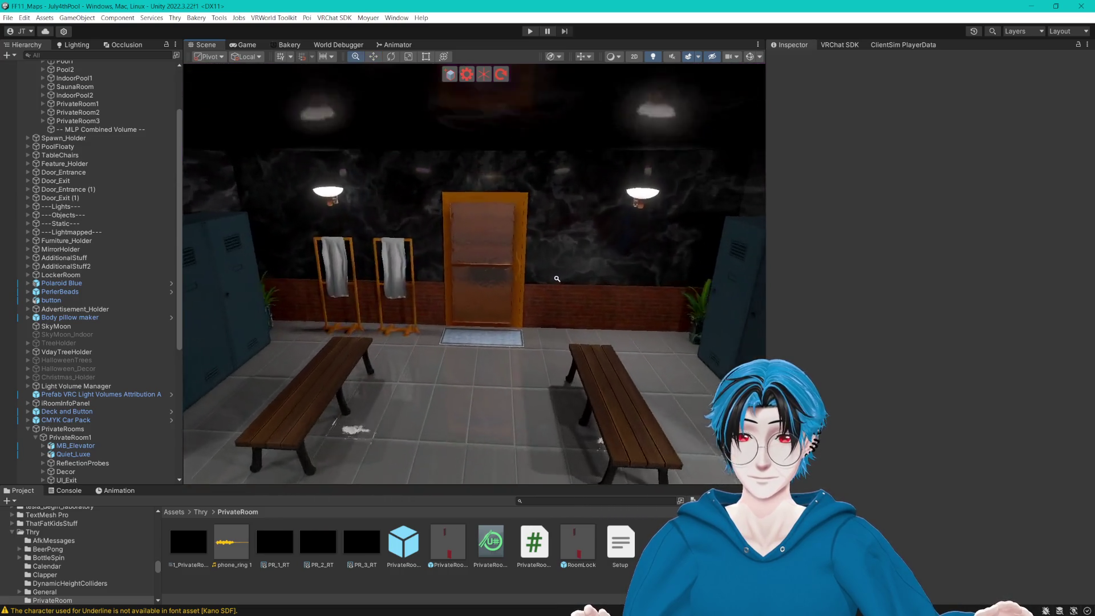
scroll(558, 279, up, 3)
scroll(585, 283, down, 2)
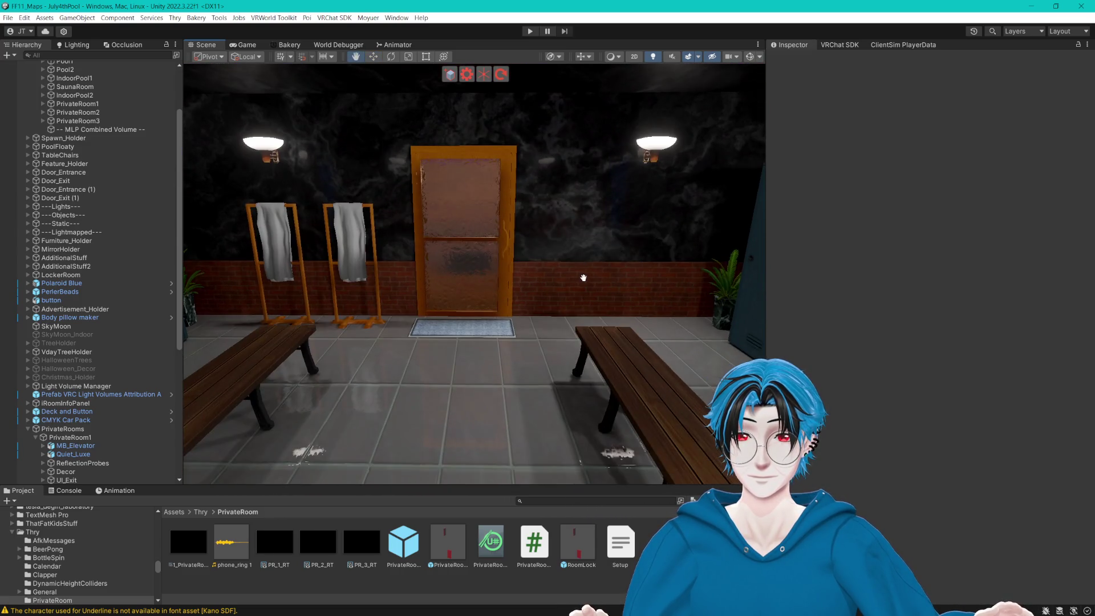
scroll(584, 279, up, 5)
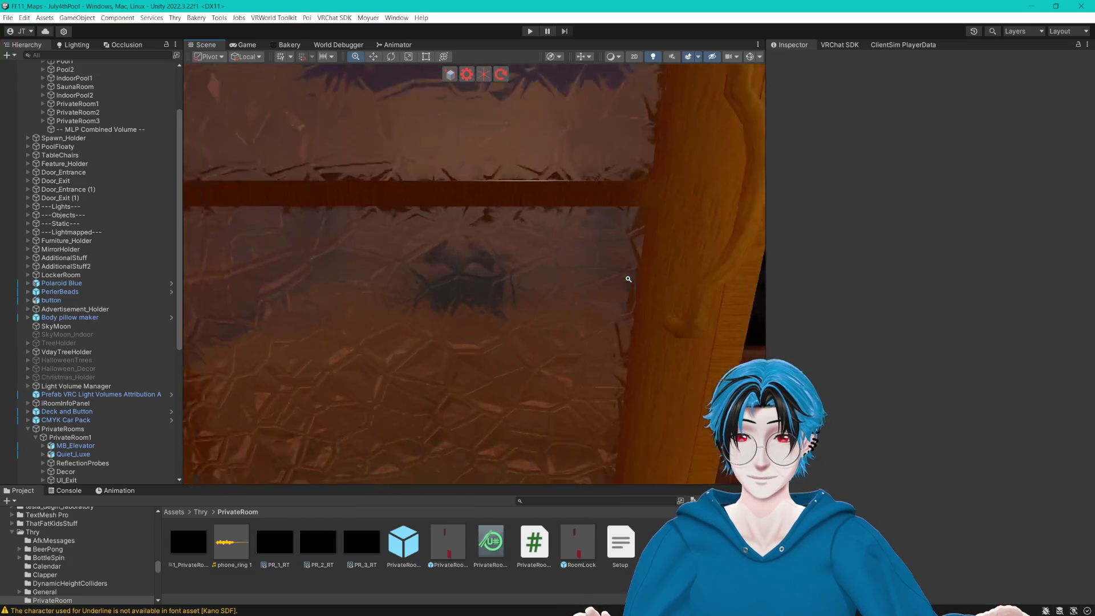
scroll(605, 281, down, 3)
scroll(605, 281, down, 2)
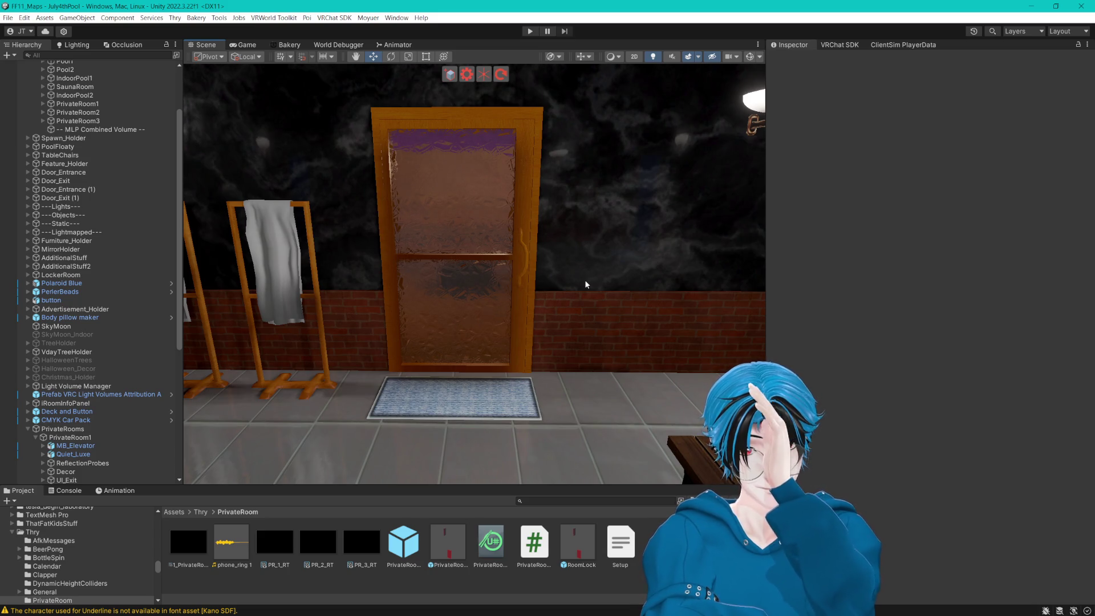
mouse_move(586, 284)
mouse_down()
mouse_move(496, 288)
mouse_move(356, 266)
mouse_move(271, 282)
mouse_move(488, 362)
mouse_move(576, 376)
mouse_move(533, 416)
mouse_move(517, 371)
mouse_move(524, 381)
mouse_up()
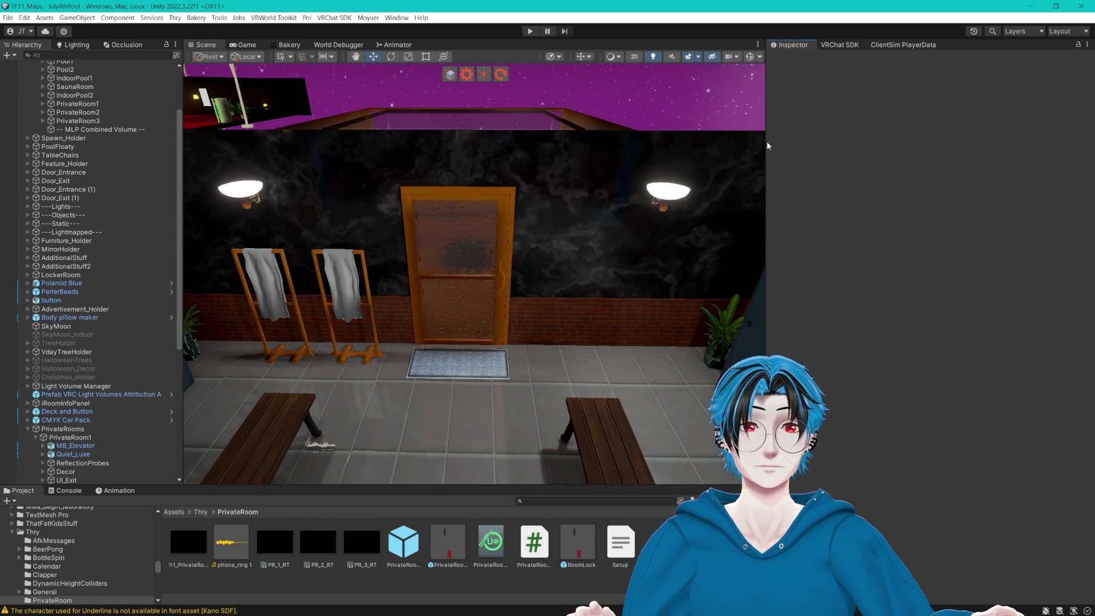
drag(766, 145, 929, 187)
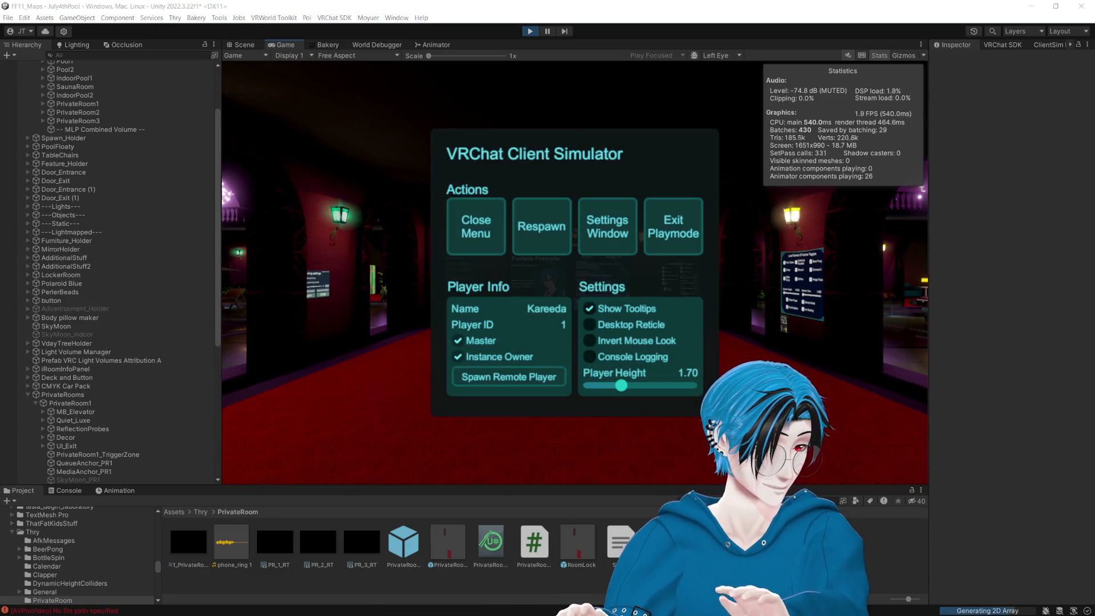
click(456, 220)
key(w)
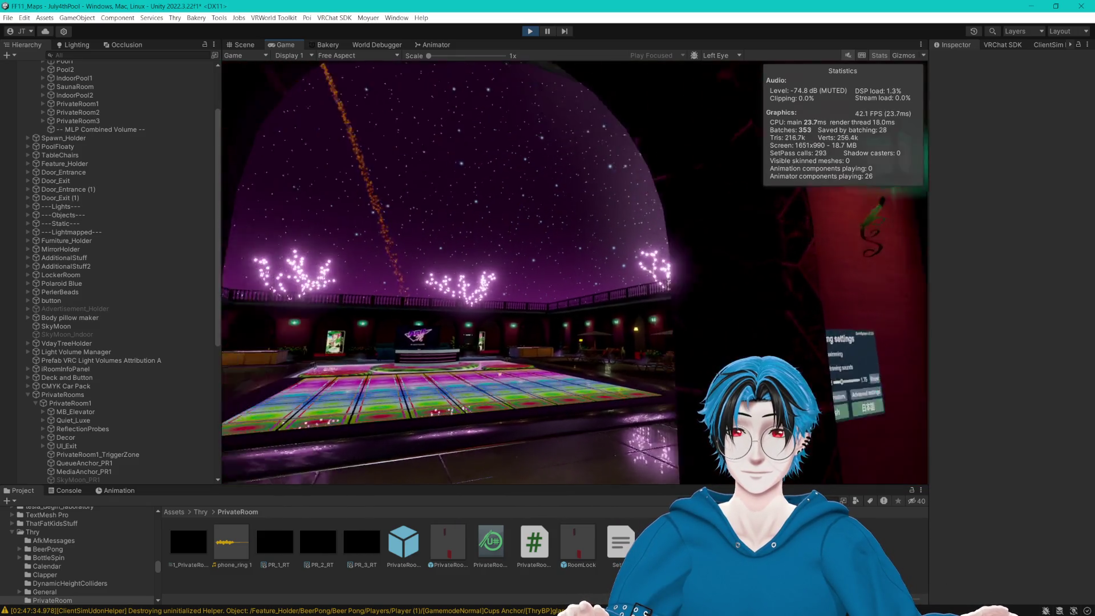
key(w)
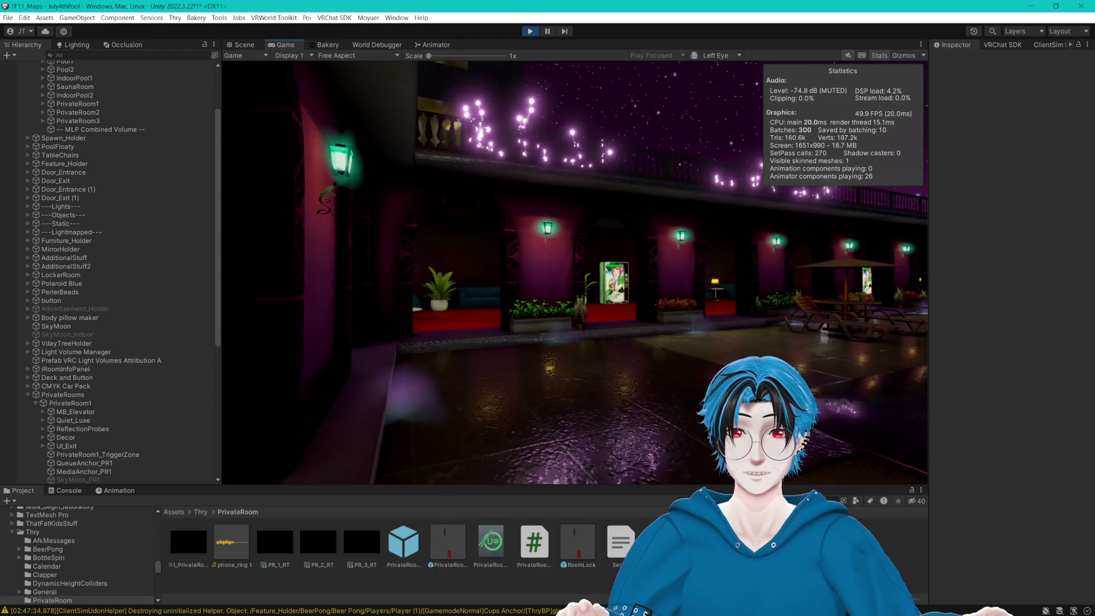
key(w)
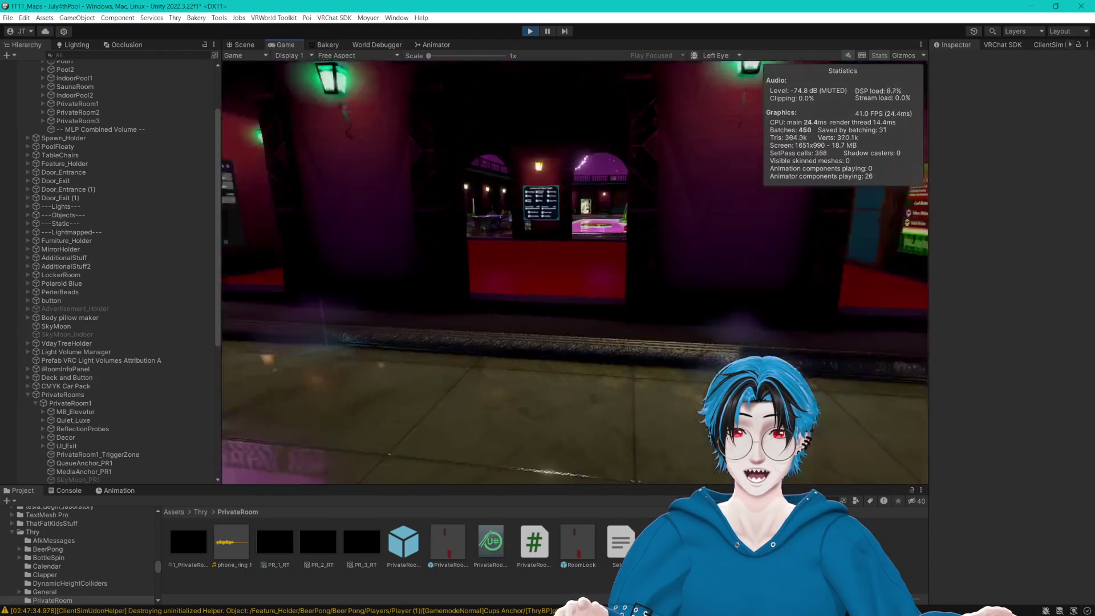
key(w)
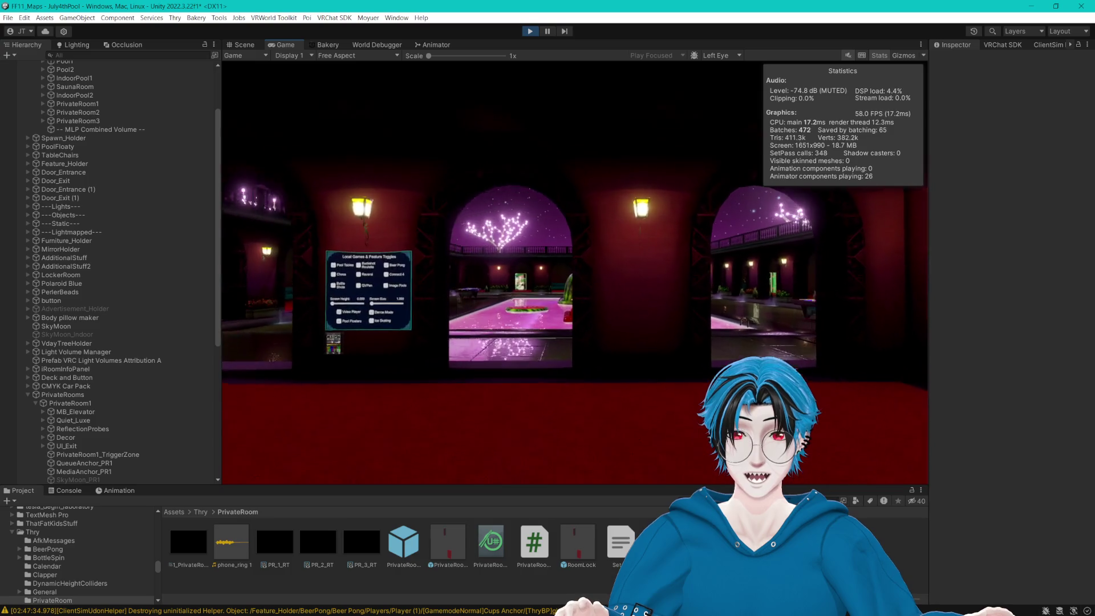
key(w)
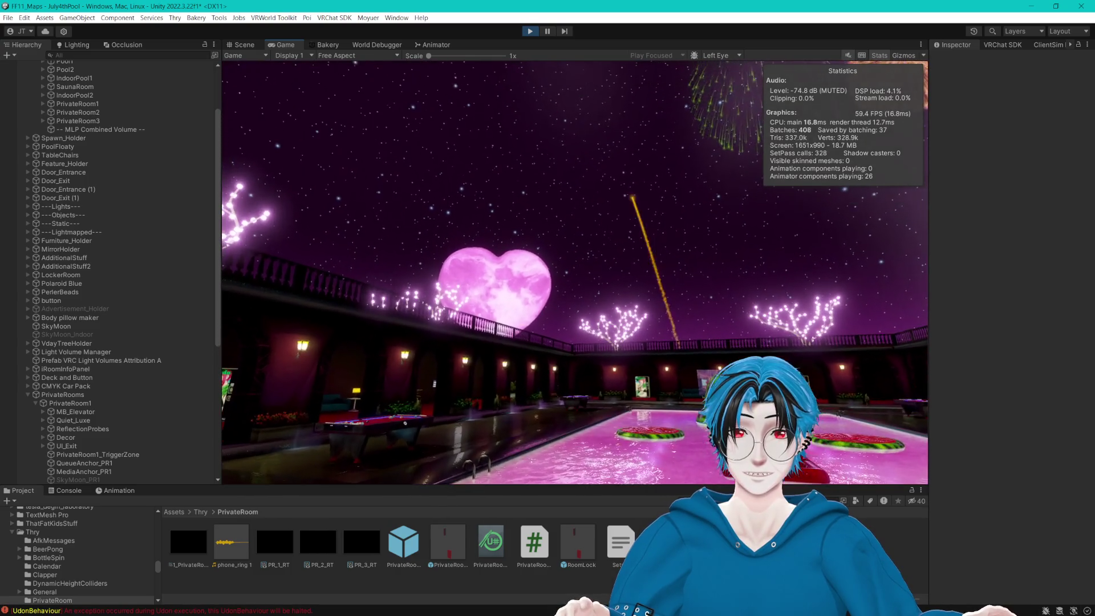
key(Escape)
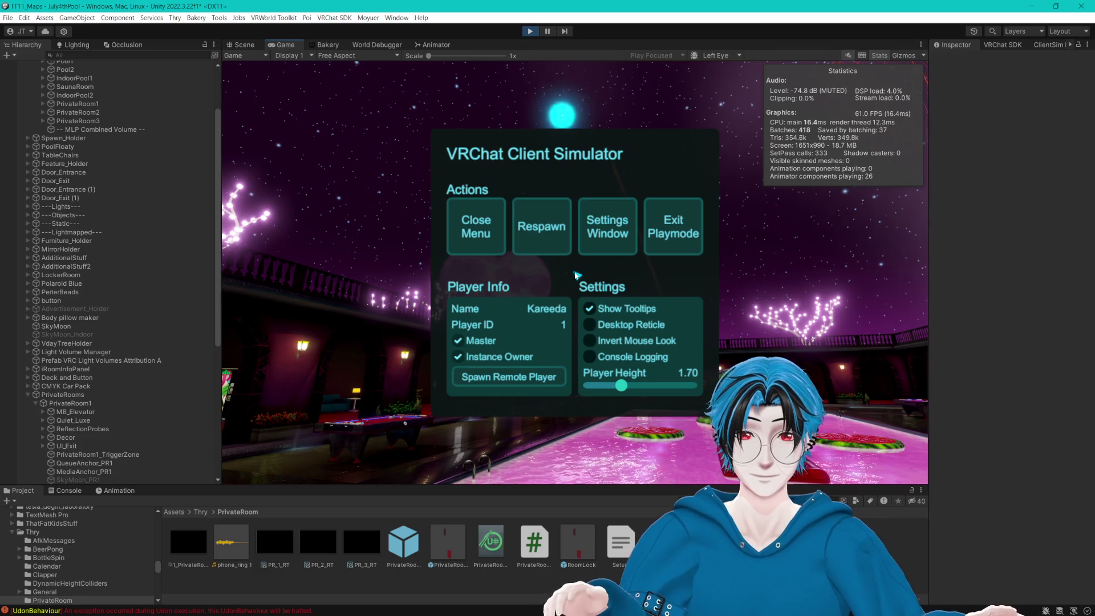
key(Escape)
key(Print)
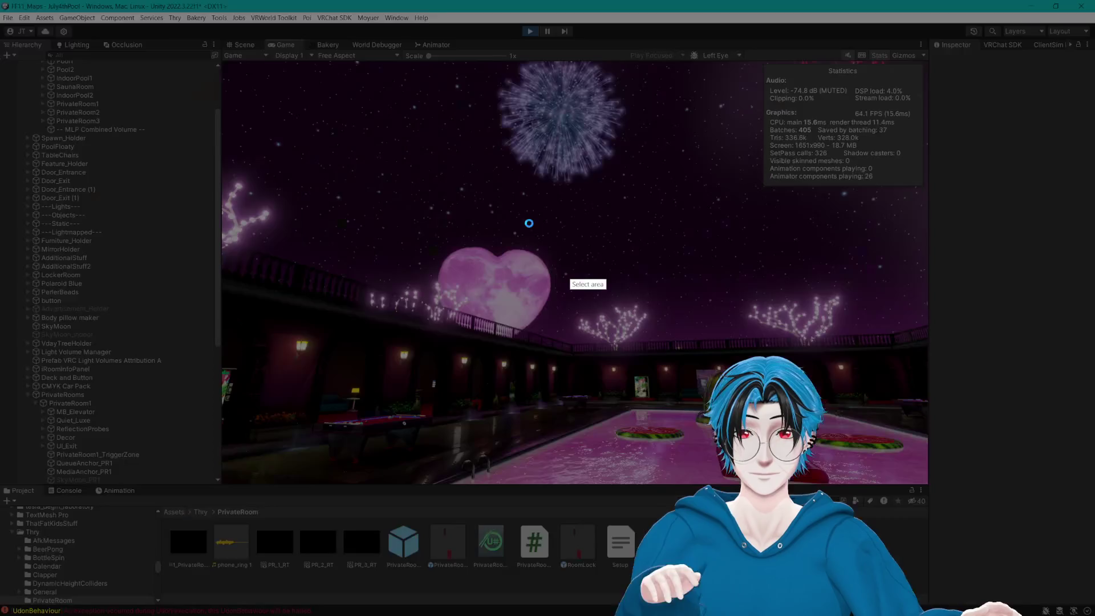
mouse_move(228, 65)
mouse_down()
mouse_move(794, 334)
mouse_move(924, 477)
mouse_up()
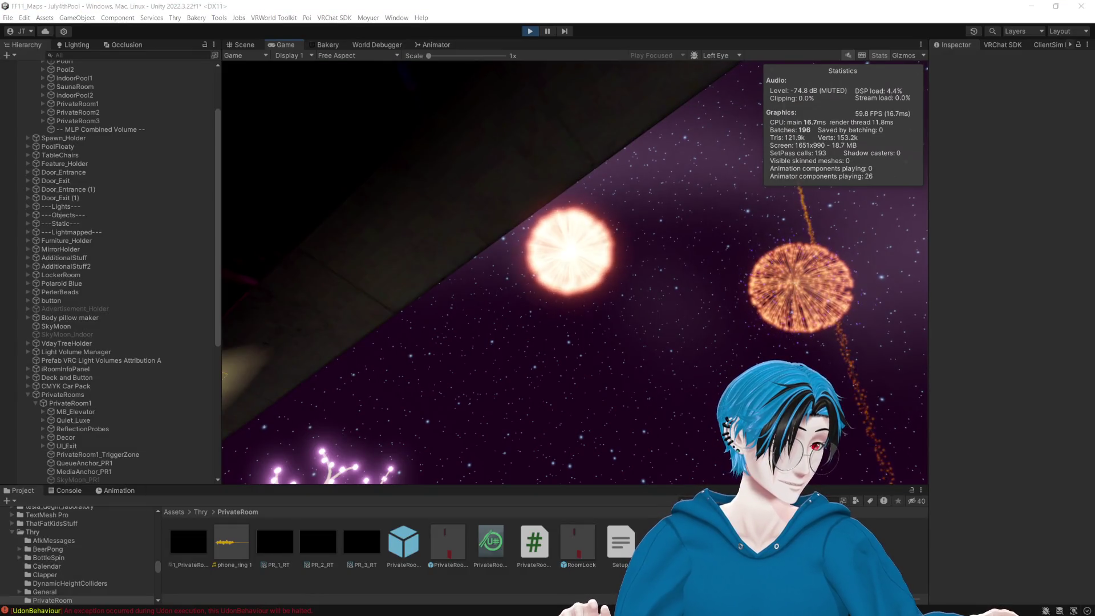
click(696, 385)
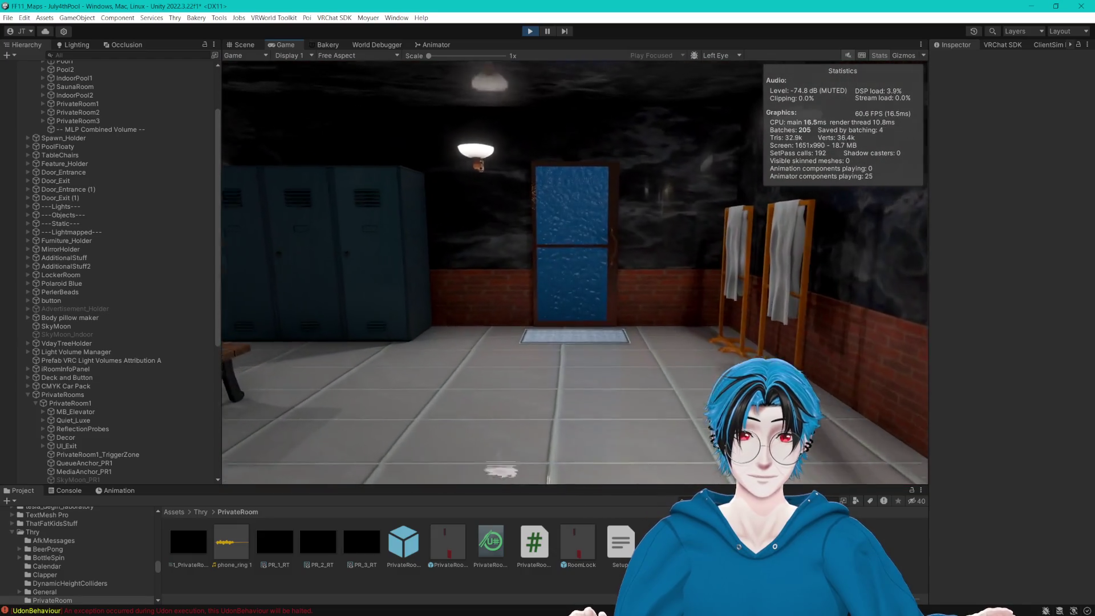
key(Escape)
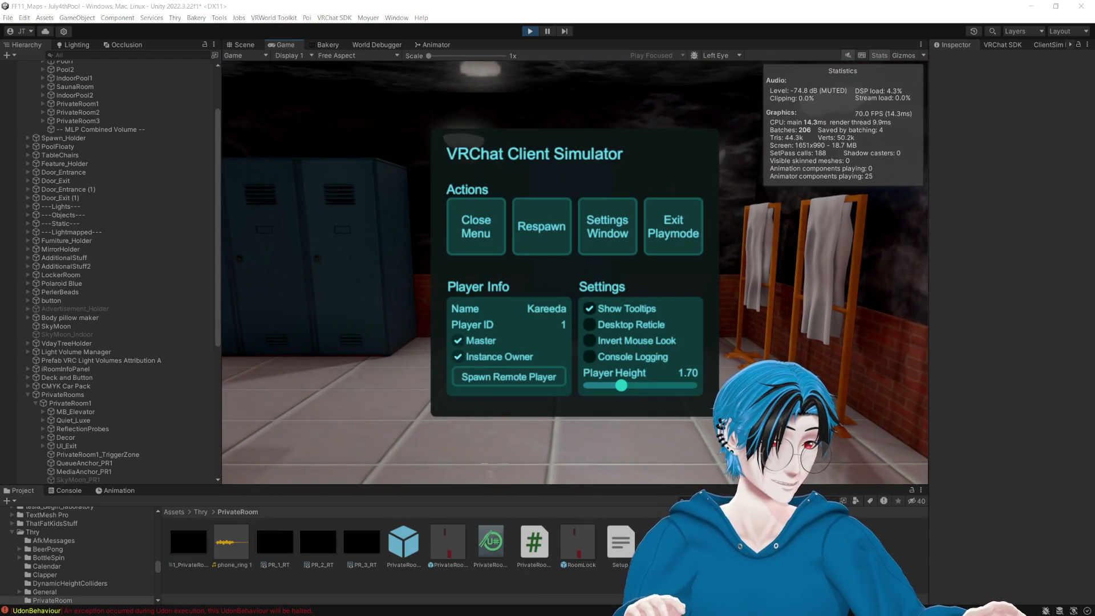
click(739, 233)
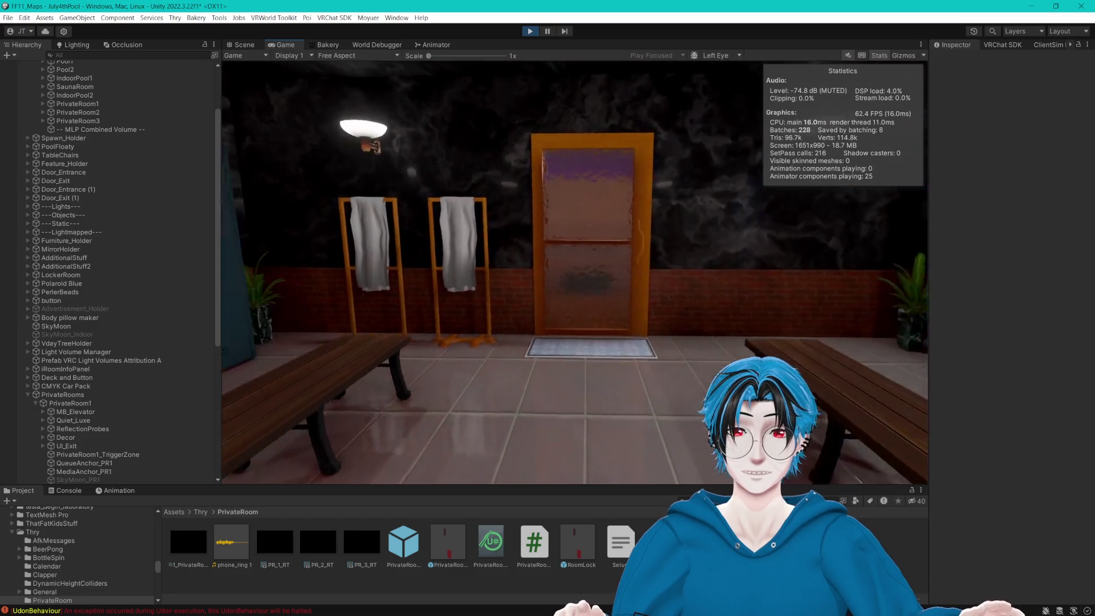
key(w)
key(w)
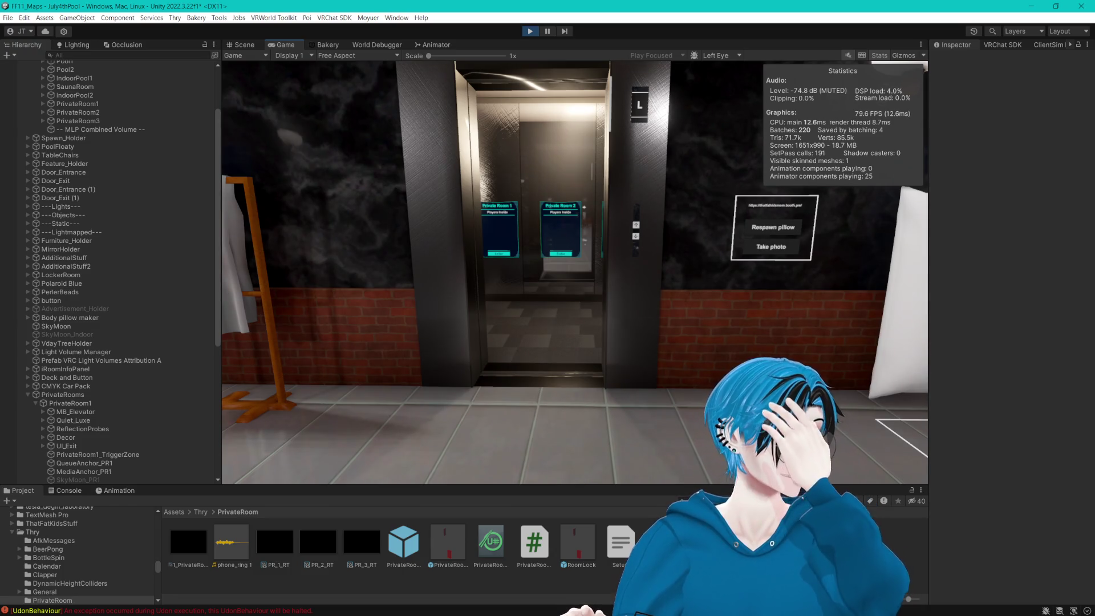
mouse_move(575, 272)
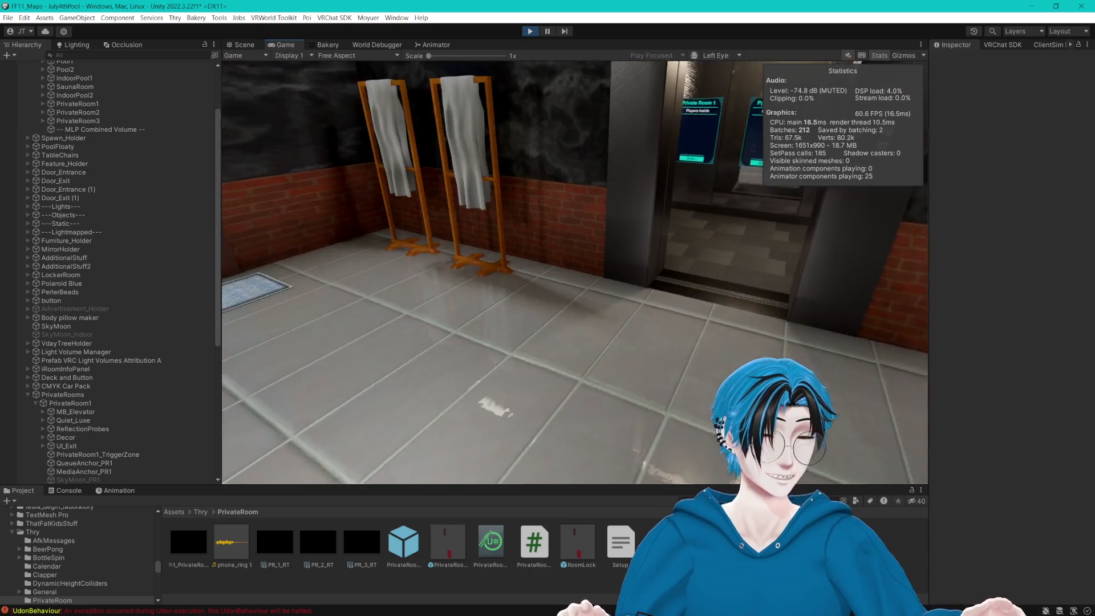
key(w)
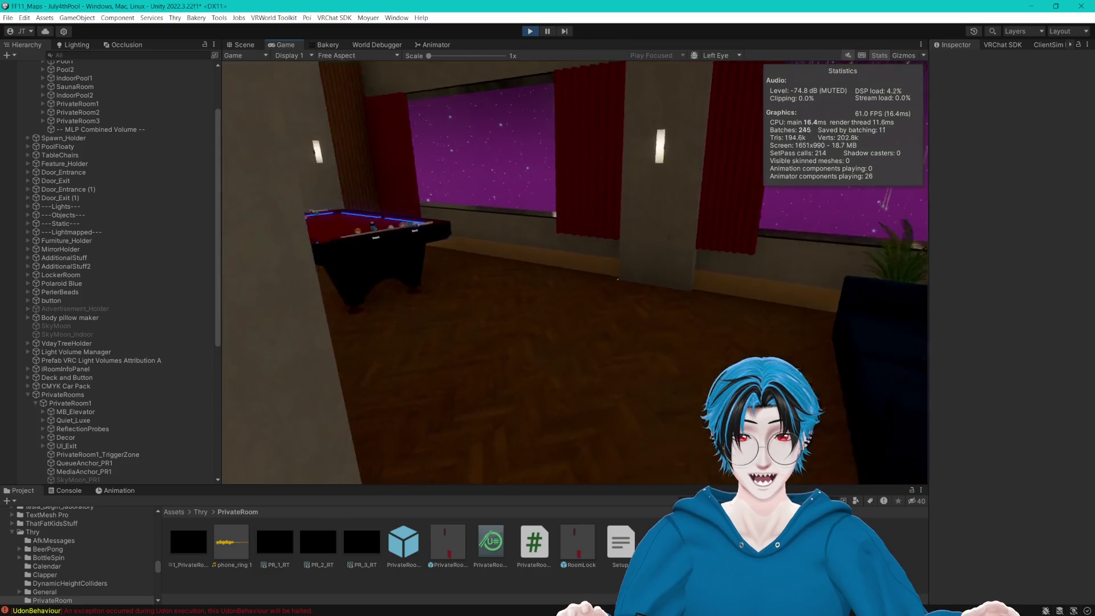
Walk up the stairs and through Private Room 1 to the lounge in Play mode.
key(w)
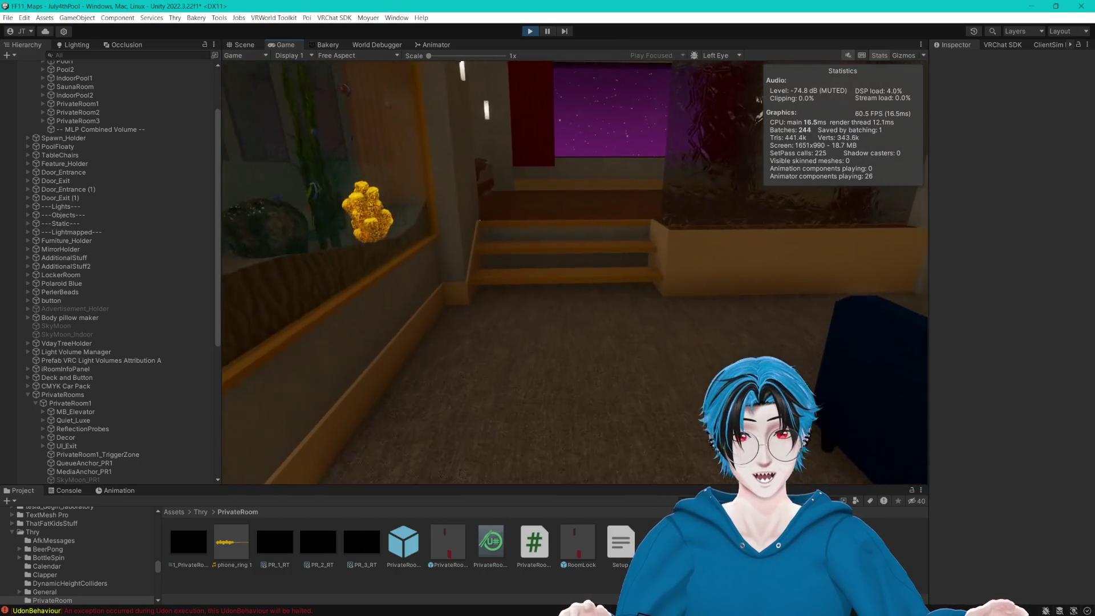
key(w)
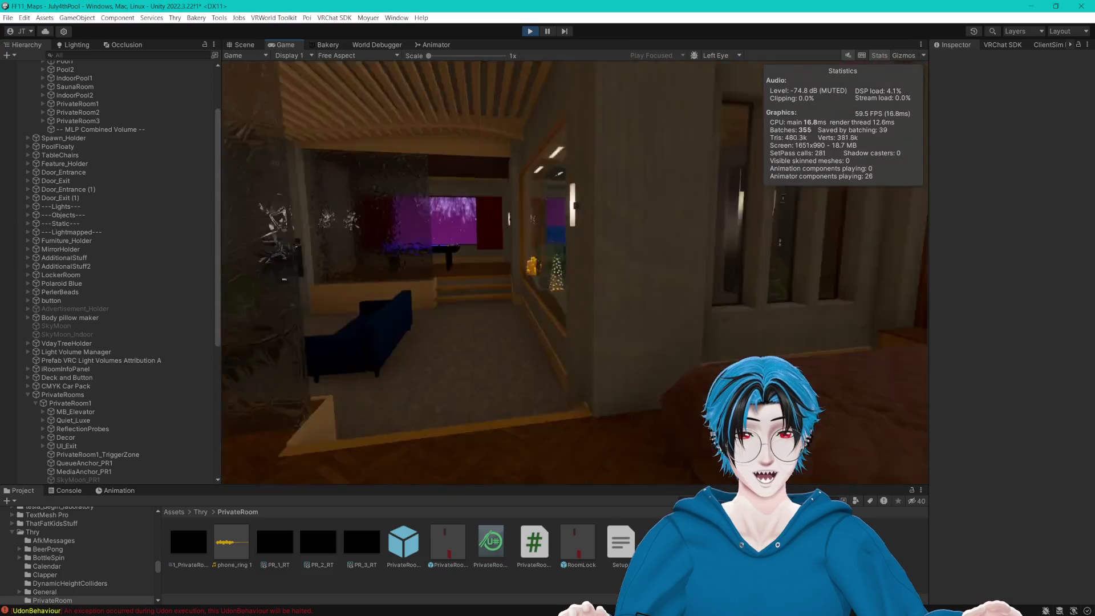
key(w)
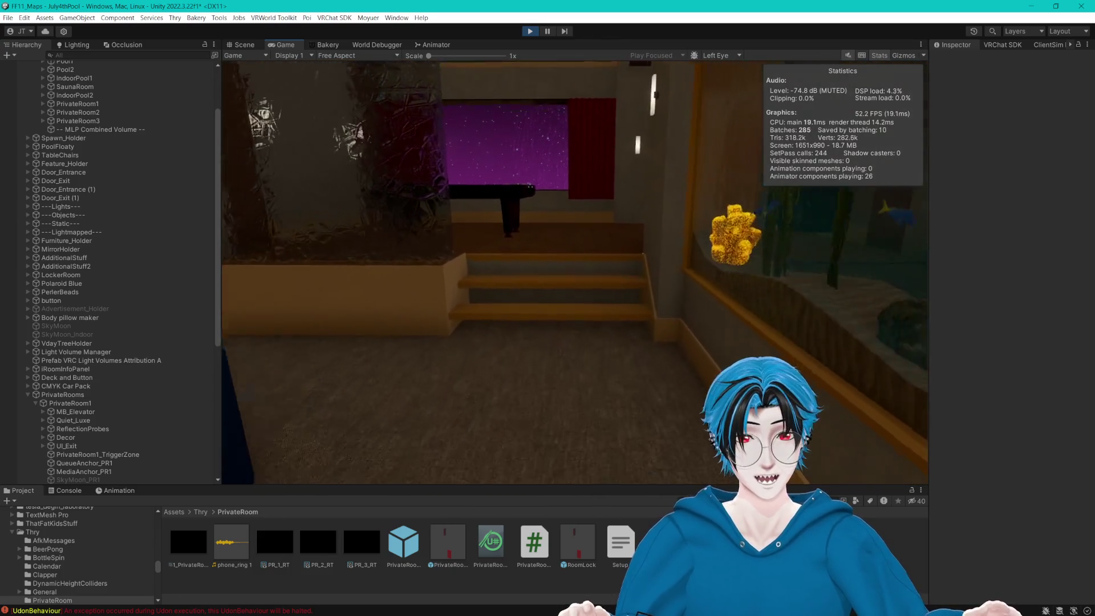
key(Escape)
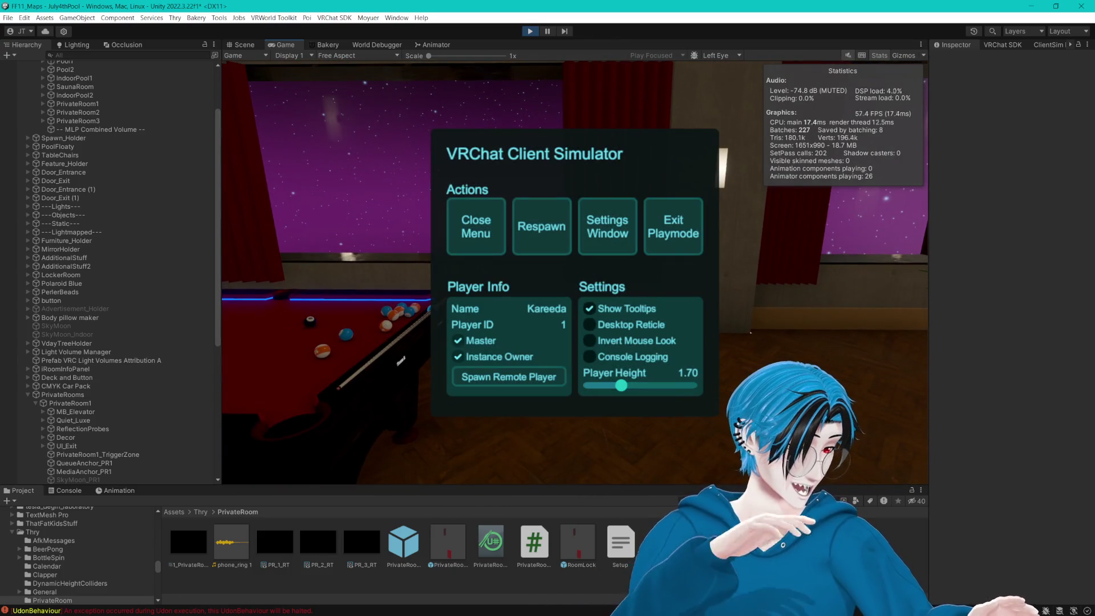
key(alt+Tab)
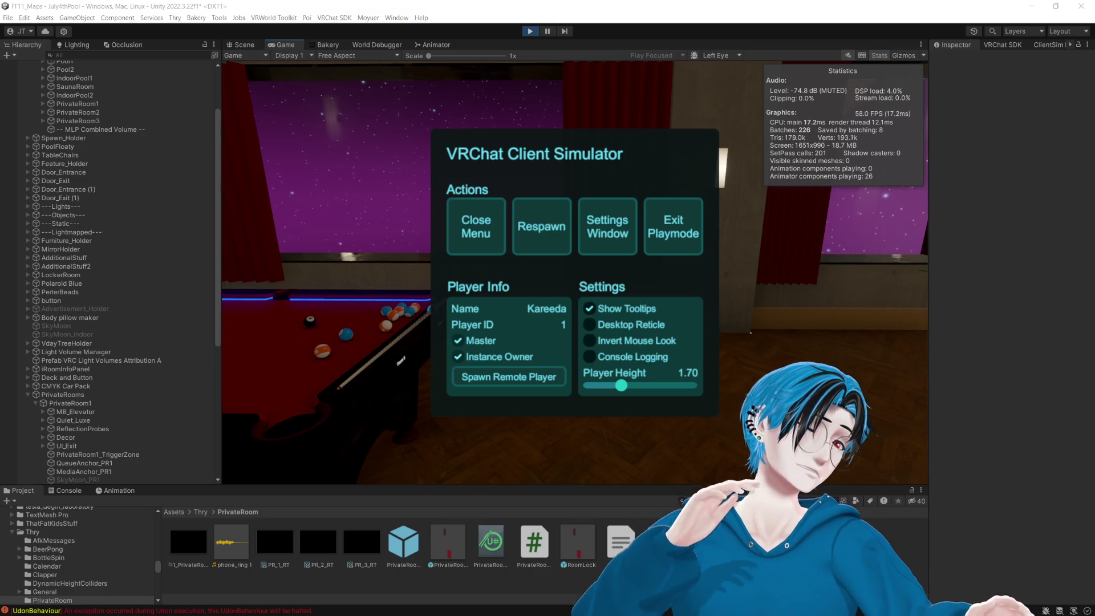
click(497, 243)
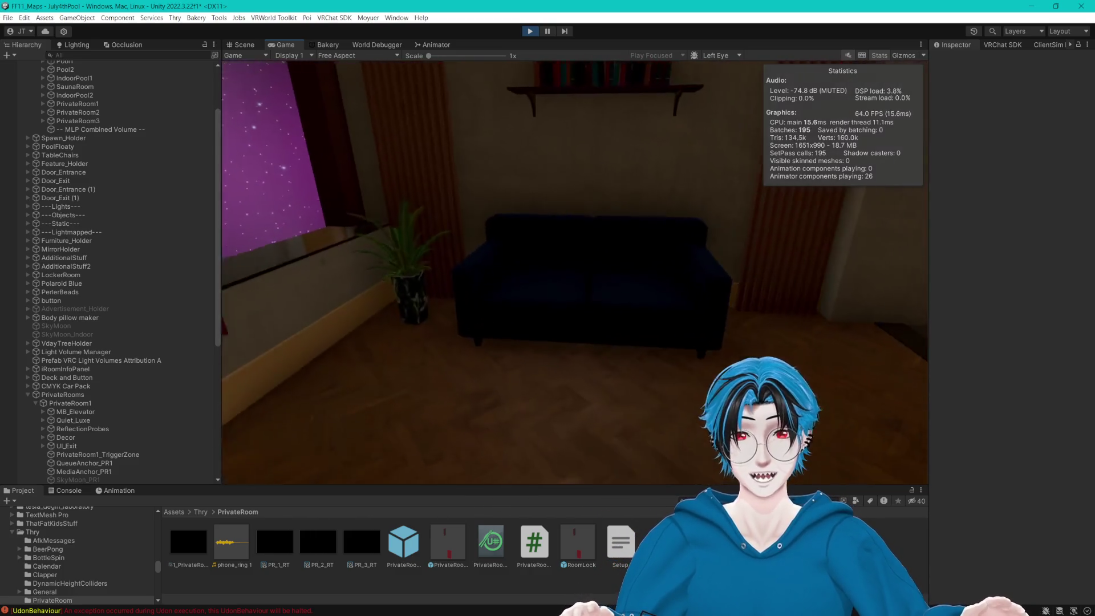
key(w)
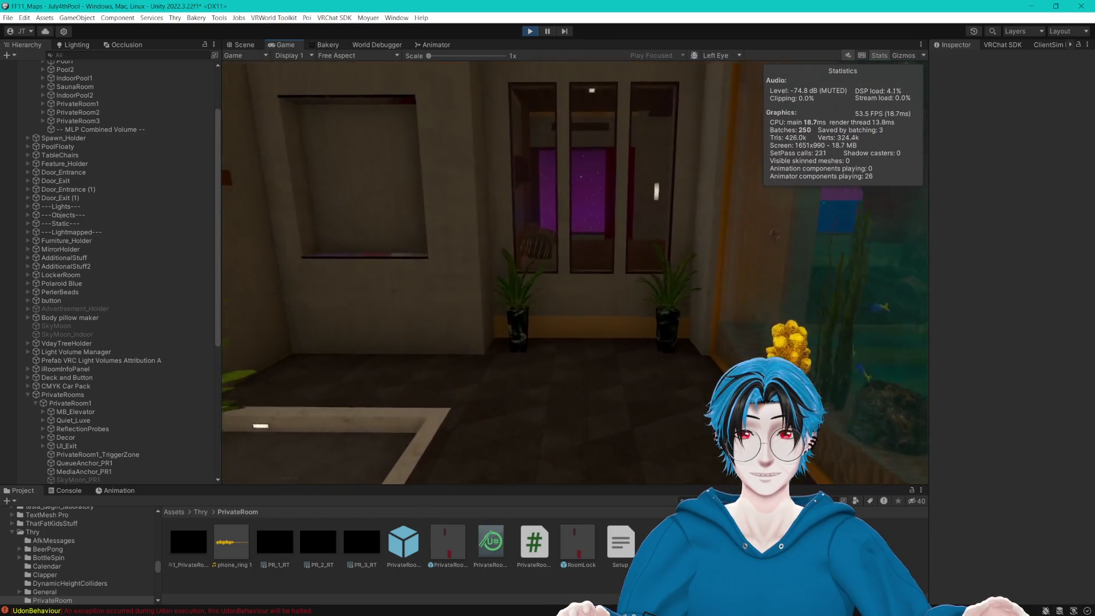
key(w)
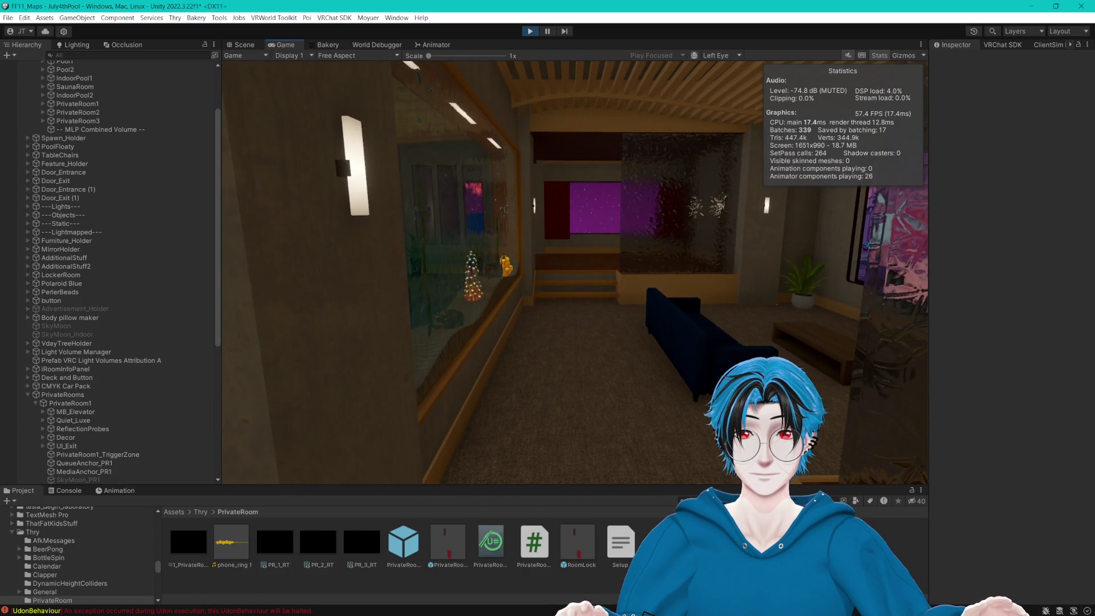
key(Escape)
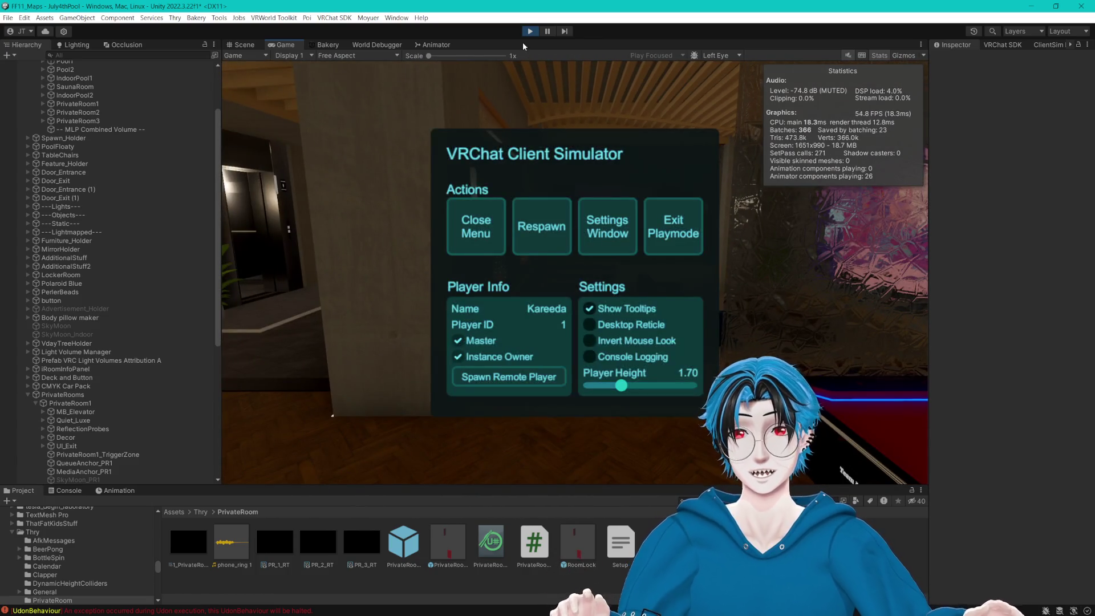
click(497, 209)
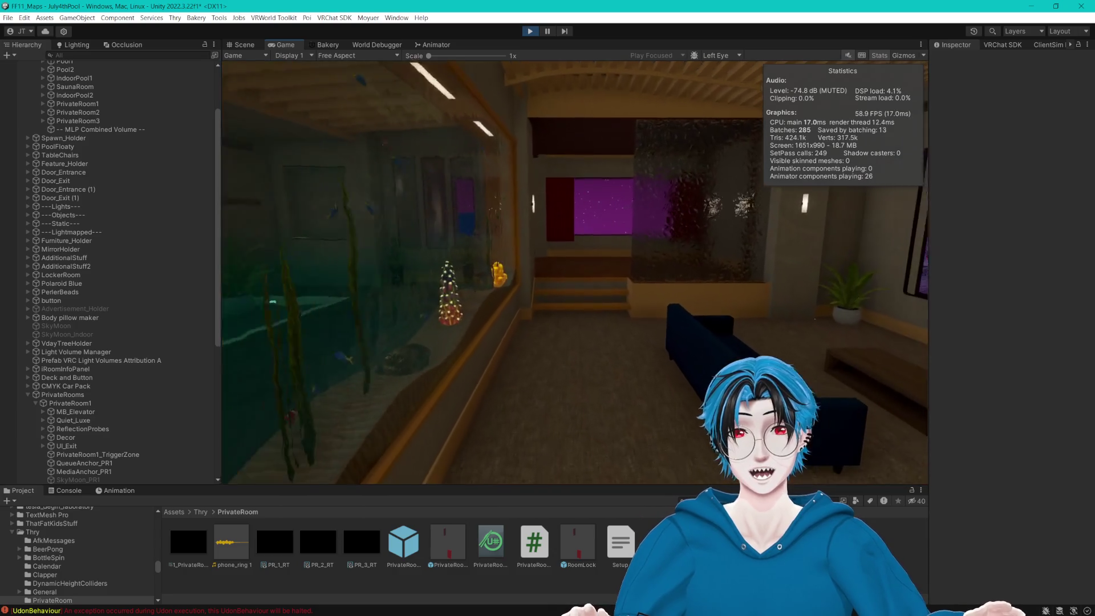
Set the room's quality panel to Medium Quality, then bring up the Client Simulator menu.
key(w)
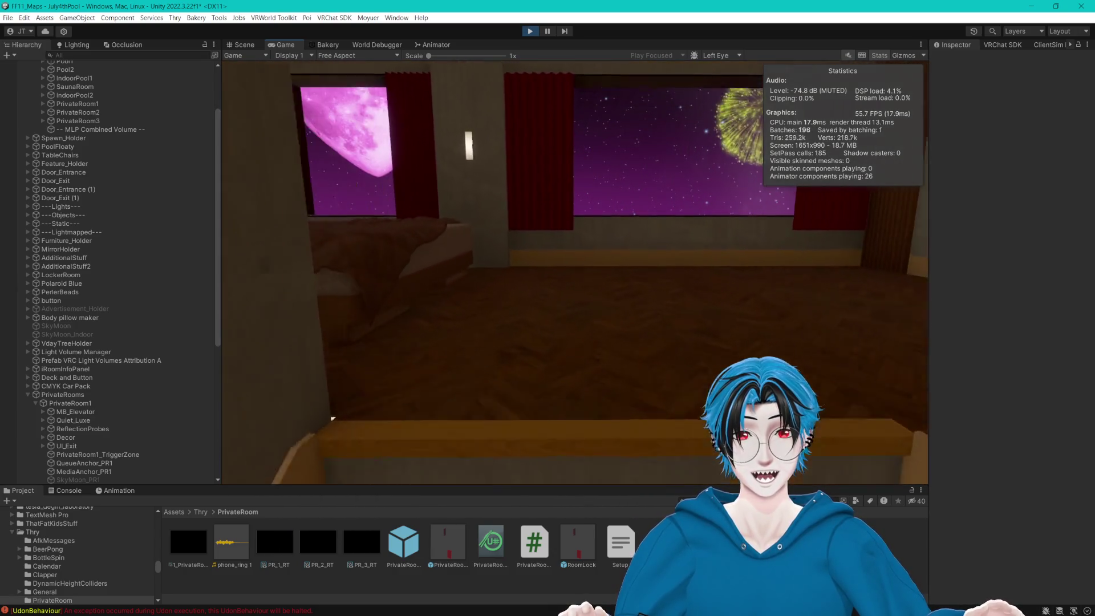
key(s)
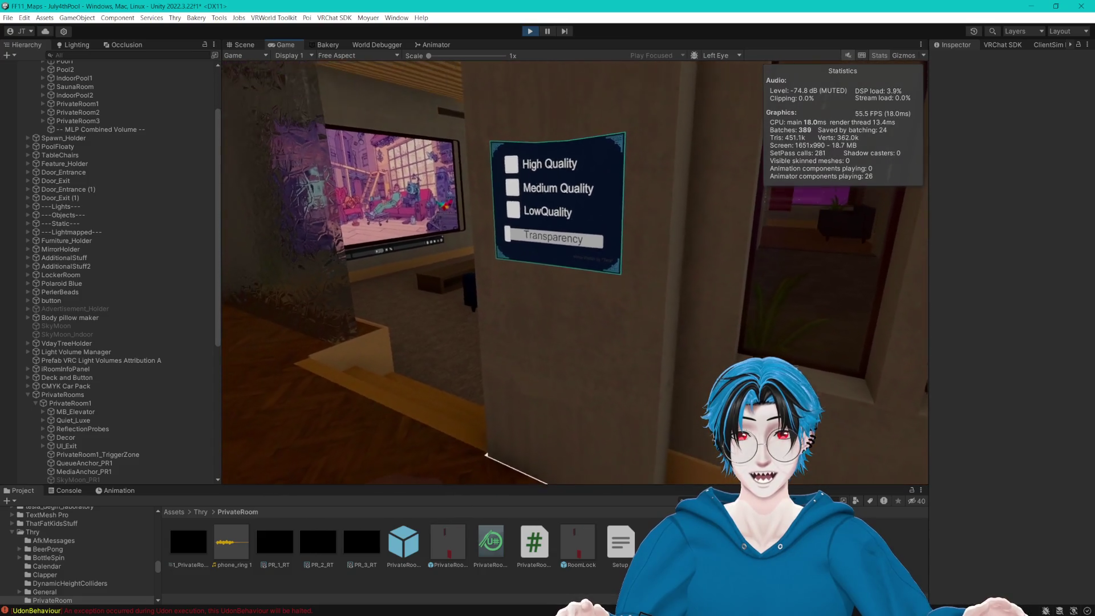
click(577, 276)
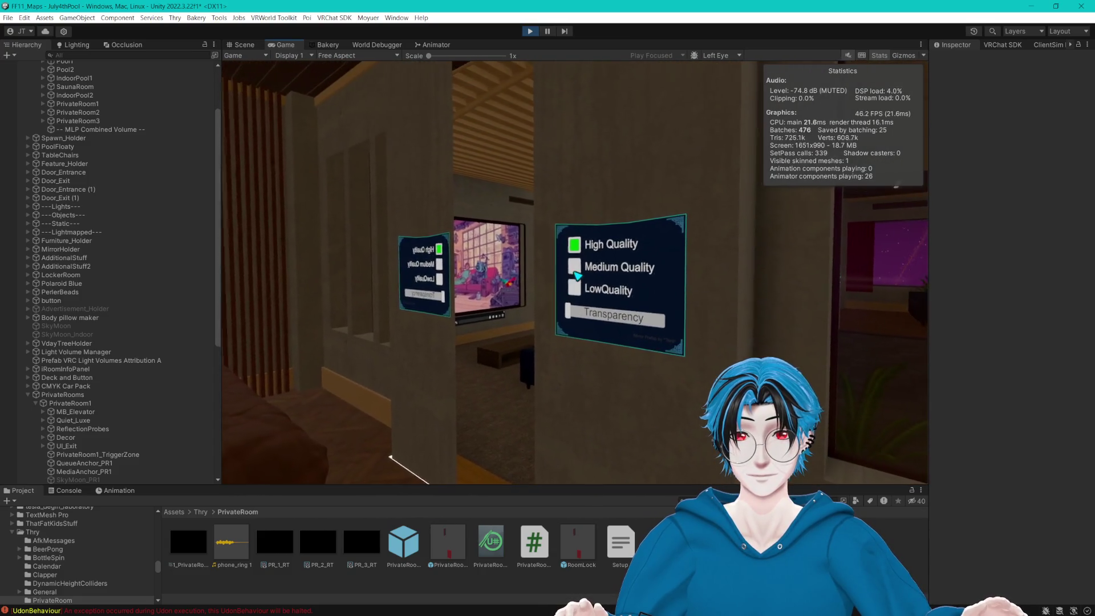
key(w)
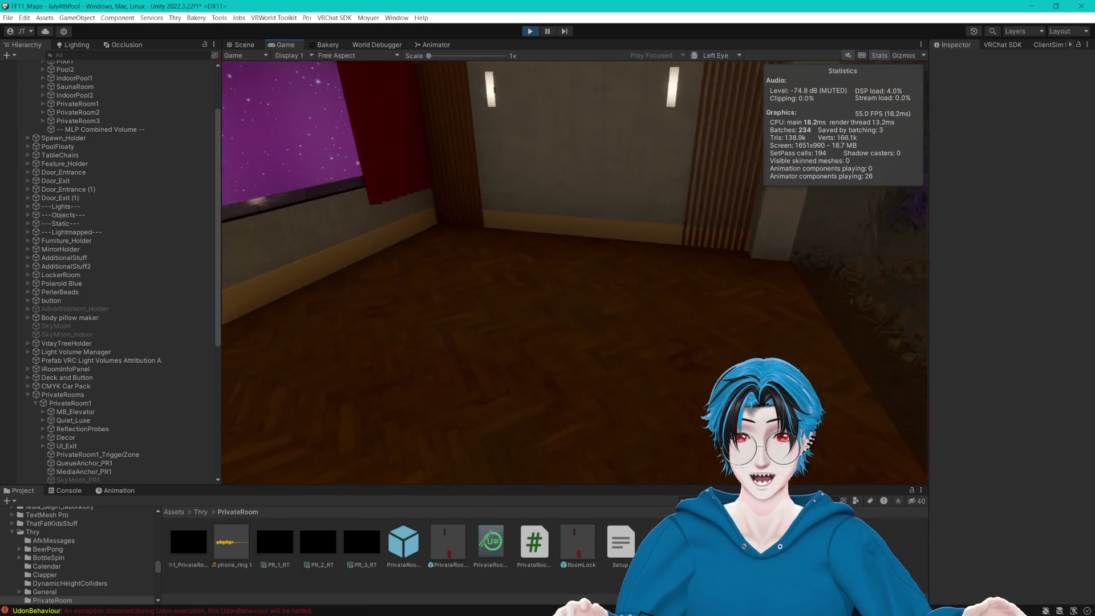
key(Escape)
key(Escape)
key(Escape)
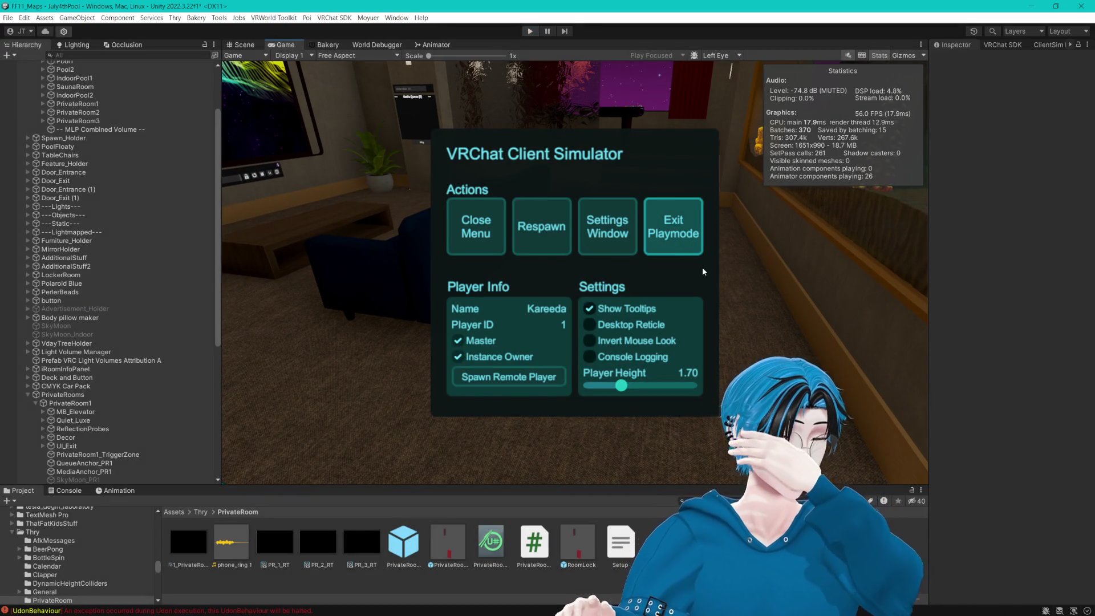
Stop Play mode and move GardenJacuzzi01 (2) under PrivateRooms in the Hierarchy.
click(693, 249)
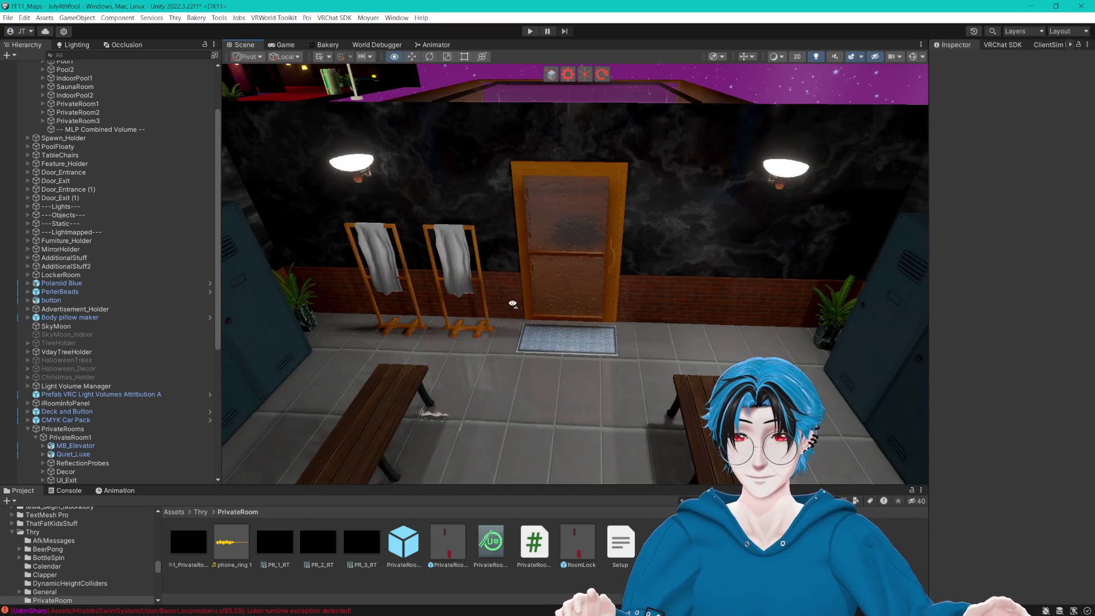
drag(512, 304, 551, 339)
click(605, 310)
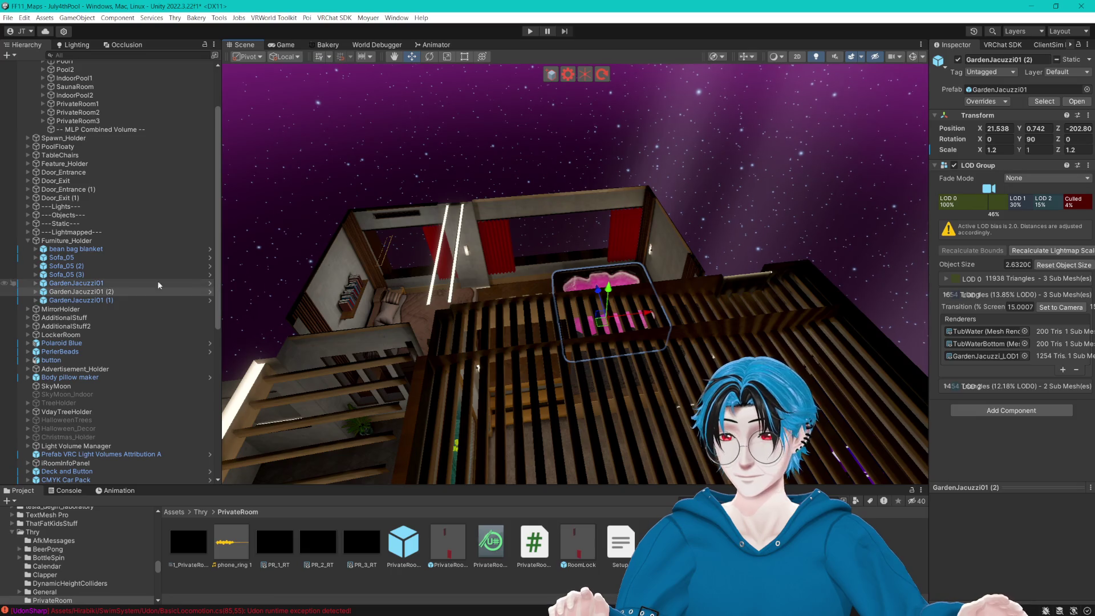
click(106, 300)
click(119, 293)
mouse_move(159, 365)
mouse_down()
mouse_move(132, 477)
mouse_move(120, 476)
mouse_move(105, 378)
mouse_up()
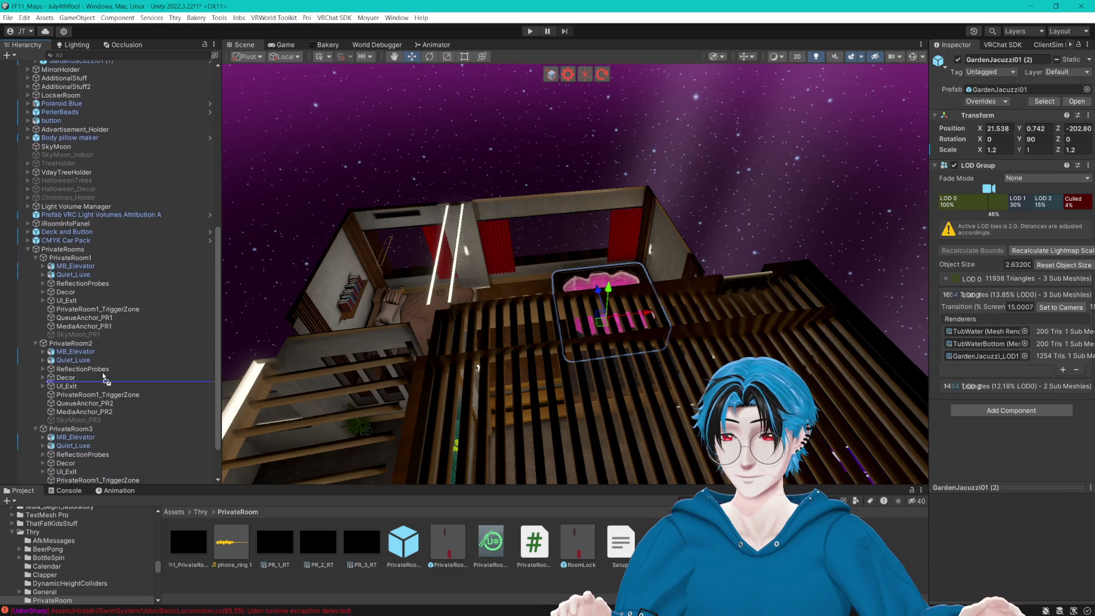
drag(76, 258, 76, 257)
Duplicate the jacuzzi twice, placing the copies at Z -302.80 and -402.80.
mouse_move(525, 233)
mouse_down()
mouse_move(580, 238)
mouse_move(501, 222)
mouse_move(492, 242)
mouse_up()
key(ctrl+d)
drag(425, 276, 511, 274)
key(ctrl+z)
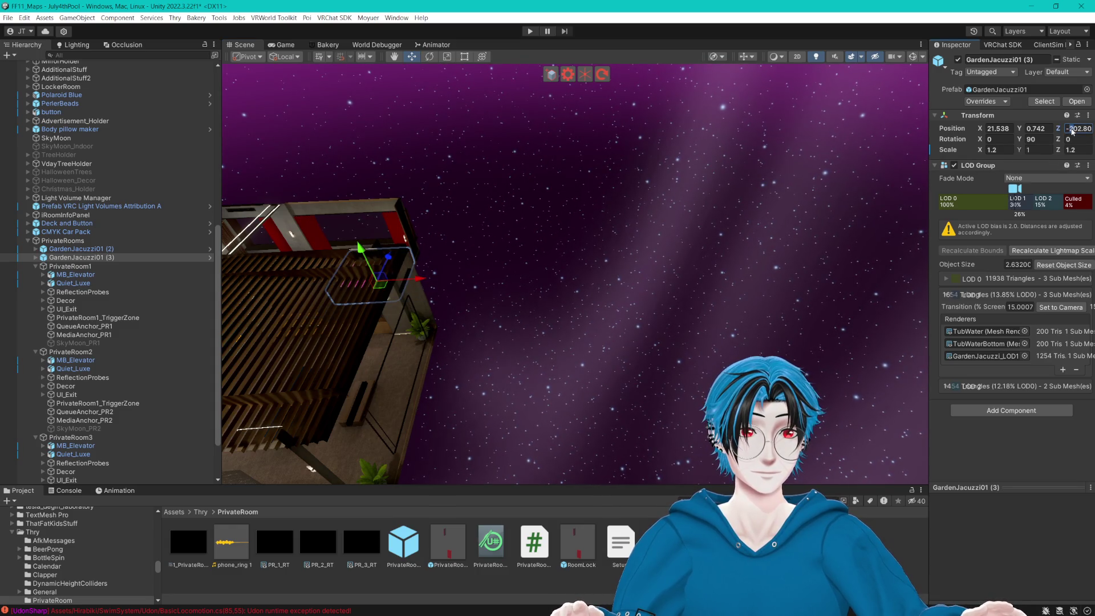
text(3)
key(Return)
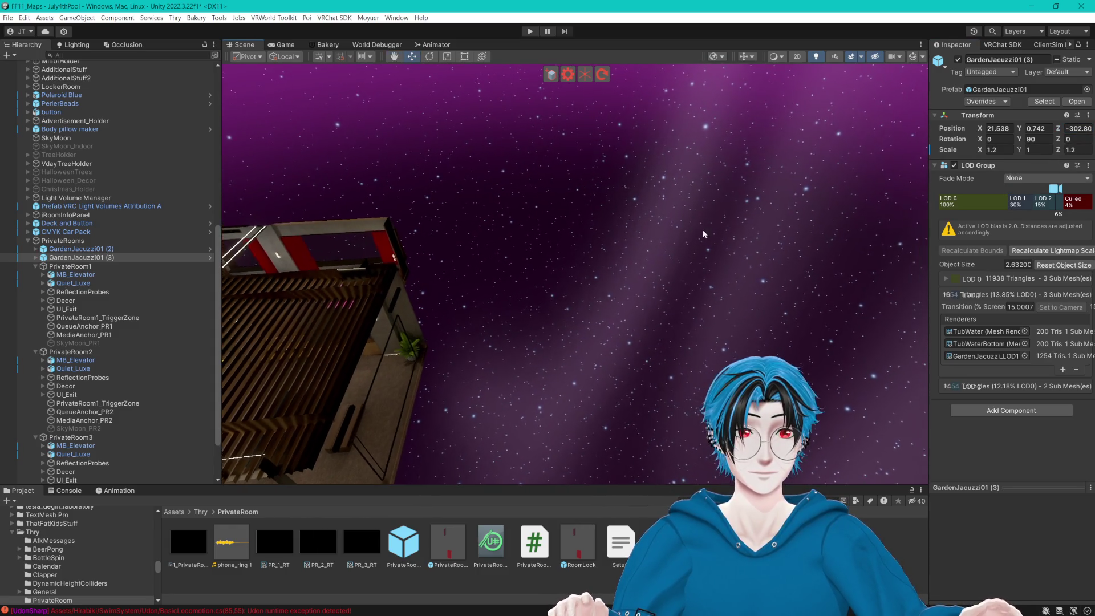
key(f)
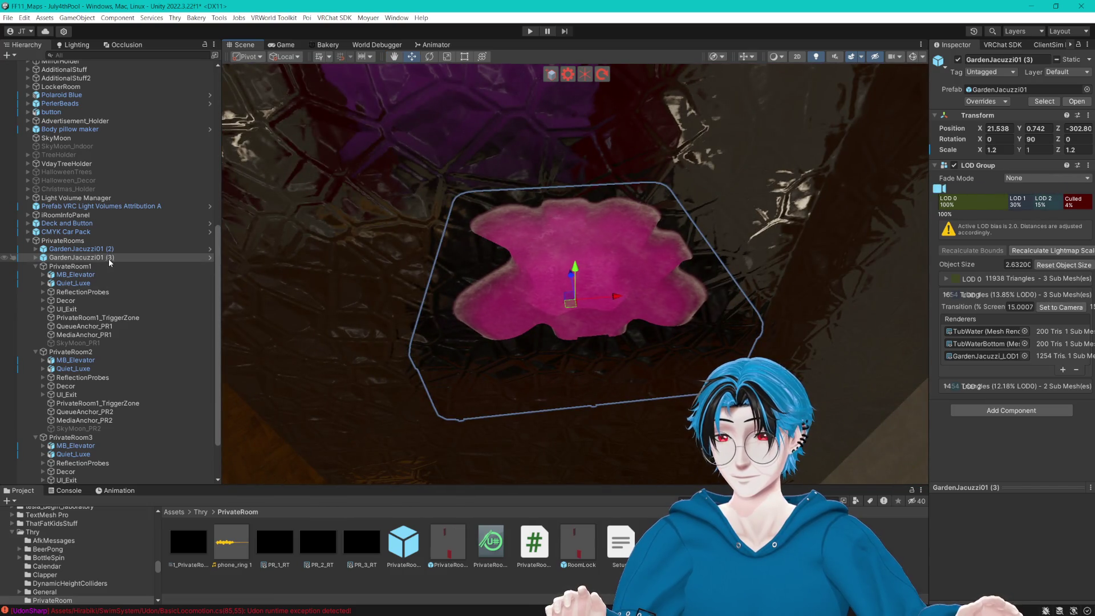
key(ctrl+d)
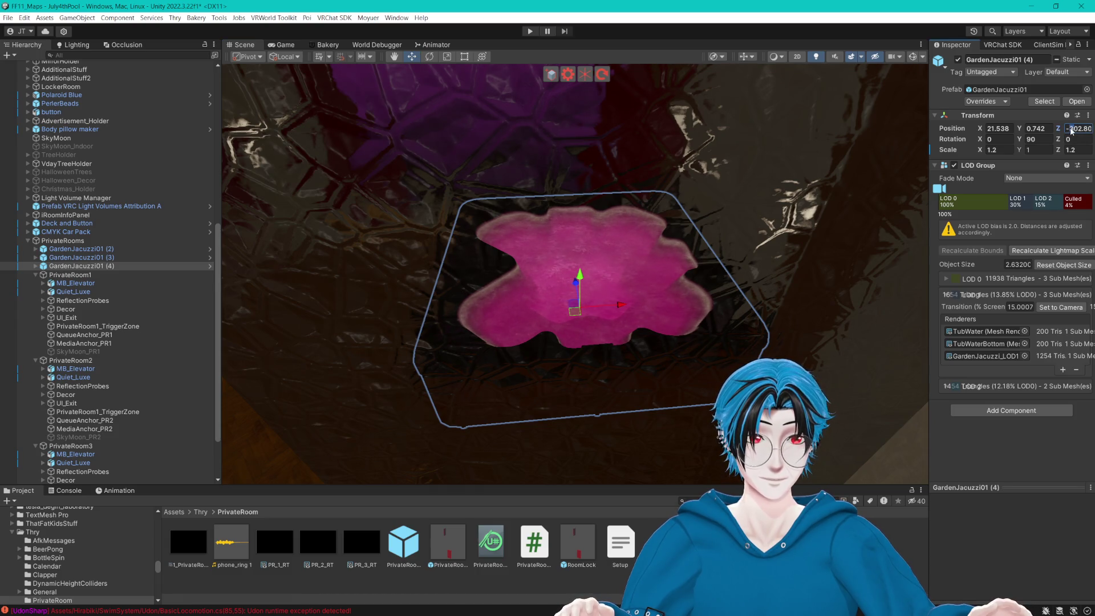
text(4)
key(Return)
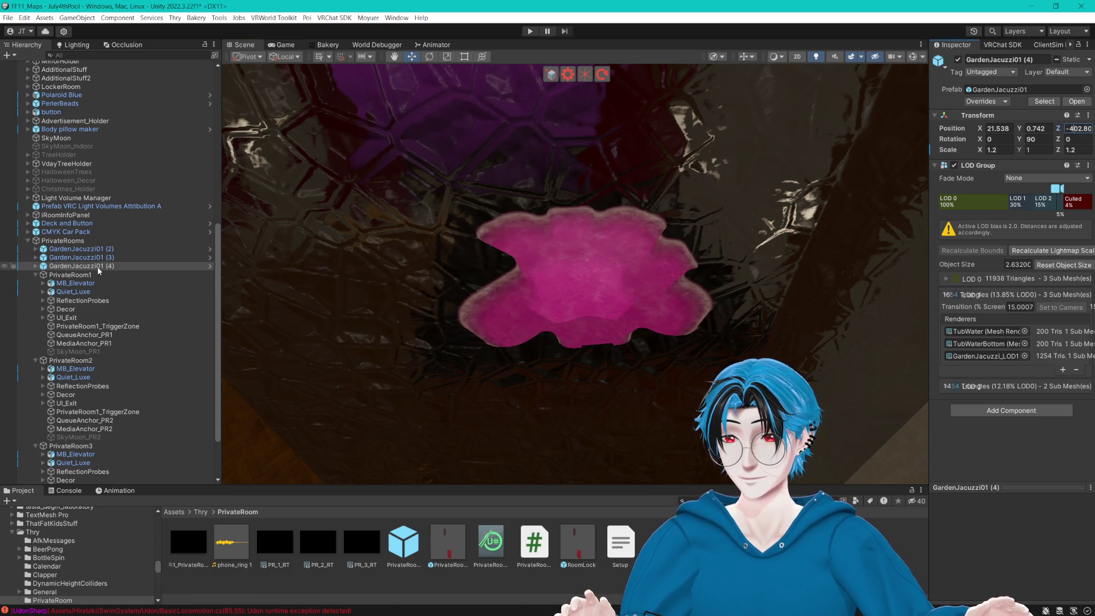
Parent GardenJacuzzi01 (2), (3) and (4) under PrivateRoom1, PrivateRoom2 and PrivateRoom3.
click(102, 250)
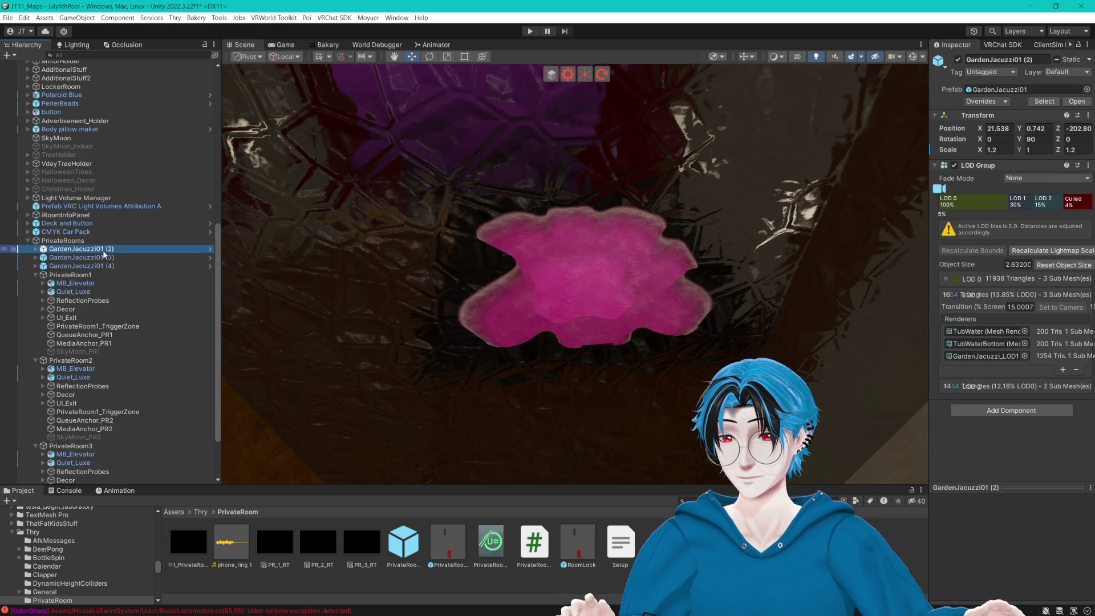
drag(94, 266, 94, 274)
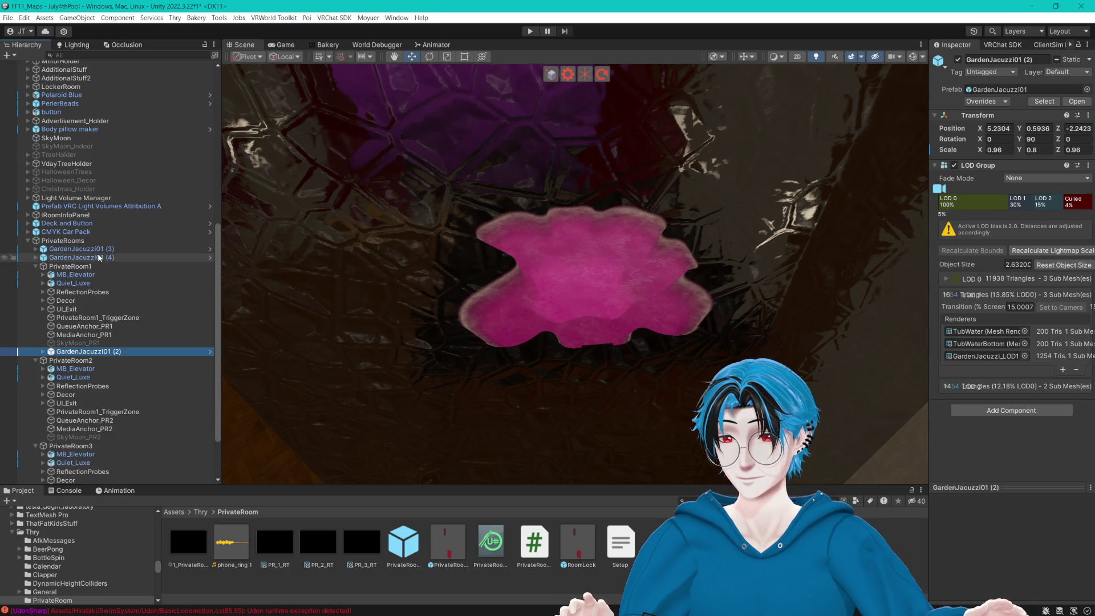
click(112, 249)
drag(84, 360, 83, 360)
drag(80, 249, 88, 447)
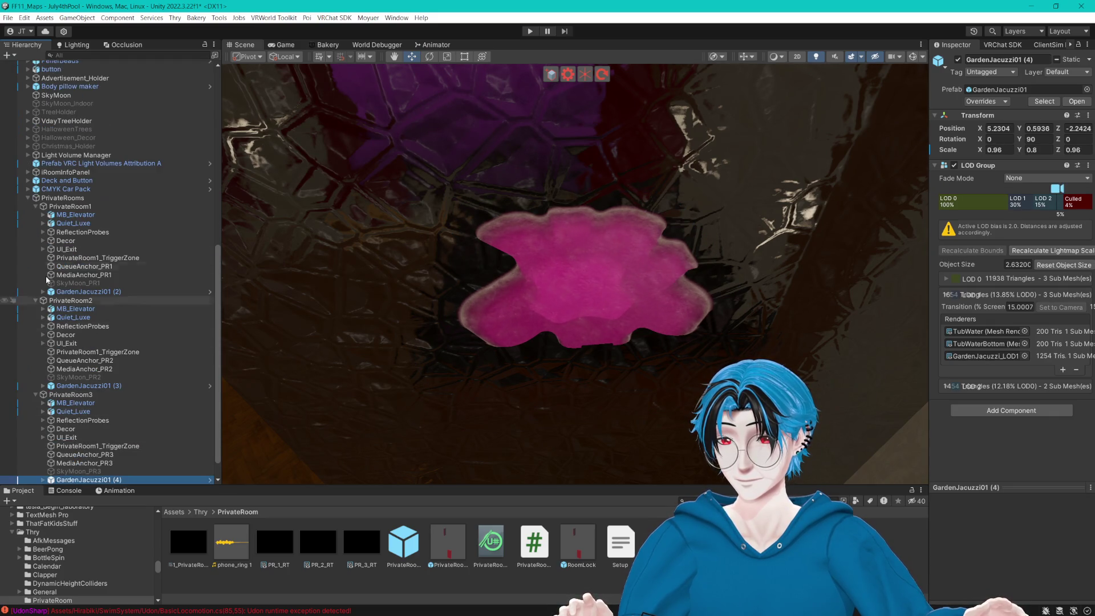
click(29, 197)
click(558, 361)
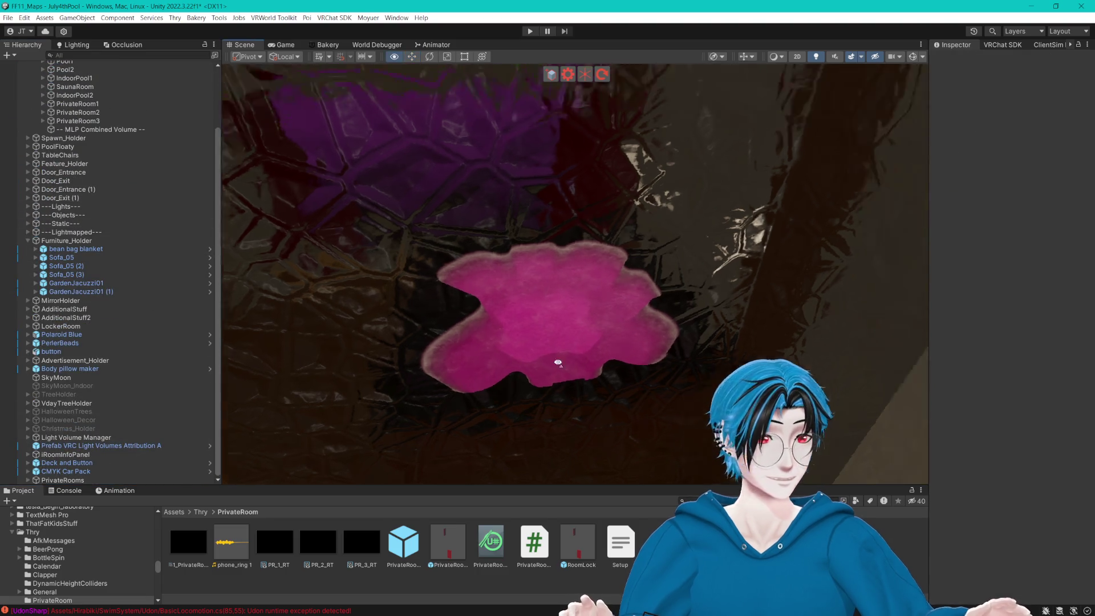
Orbit the Scene view around and through the building, then out to the whole floating world.
scroll(557, 361, down, 10)
mouse_move(810, 346)
mouse_down()
mouse_move(469, 357)
mouse_move(514, 367)
mouse_up()
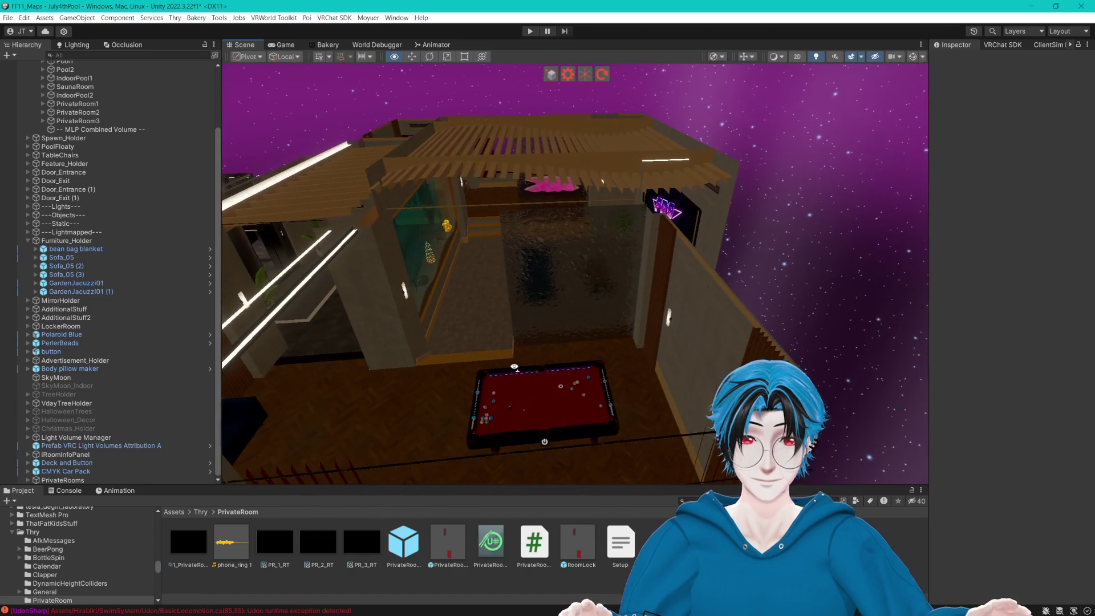
mouse_move(545, 442)
mouse_down()
mouse_move(594, 316)
mouse_move(598, 236)
mouse_move(380, 269)
mouse_move(653, 314)
mouse_move(638, 298)
mouse_move(203, 341)
mouse_move(369, 308)
mouse_move(724, 300)
mouse_up()
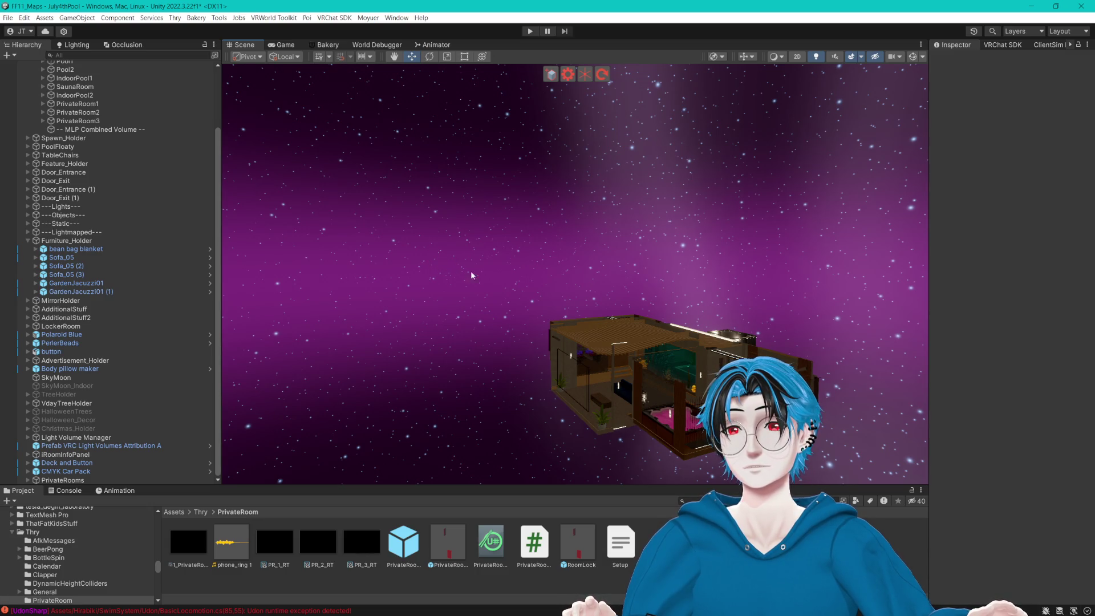
mouse_move(550, 246)
mouse_down()
mouse_move(633, 317)
mouse_move(569, 281)
mouse_move(430, 337)
mouse_move(687, 355)
mouse_move(533, 359)
mouse_move(515, 345)
mouse_move(646, 369)
mouse_move(689, 339)
mouse_move(639, 326)
mouse_move(656, 323)
mouse_up()
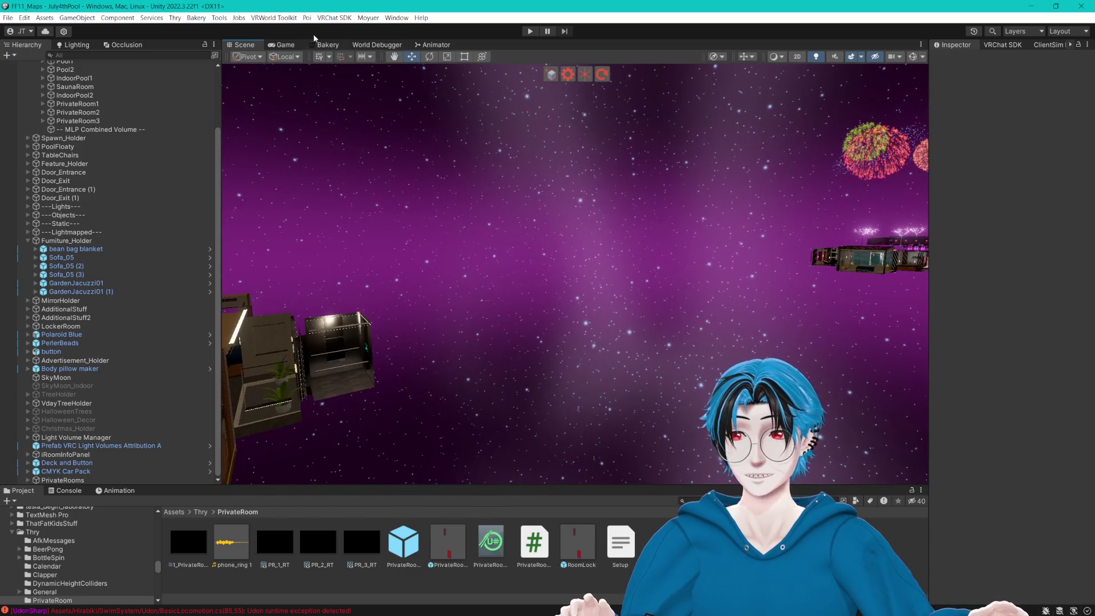
Open the Tools > Magic Tools > Magic Light Probes menu.
click(220, 18)
mouse_move(274, 39)
mouse_move(350, 43)
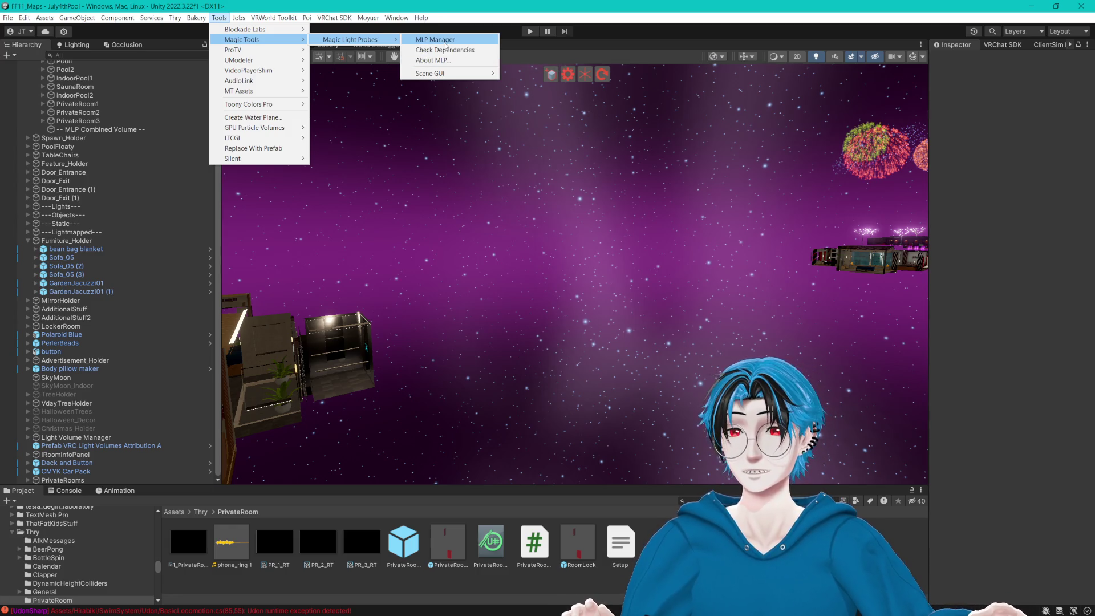
Calculate all light probe volumes from the MLP Manager's Volumes Overview.
click(445, 40)
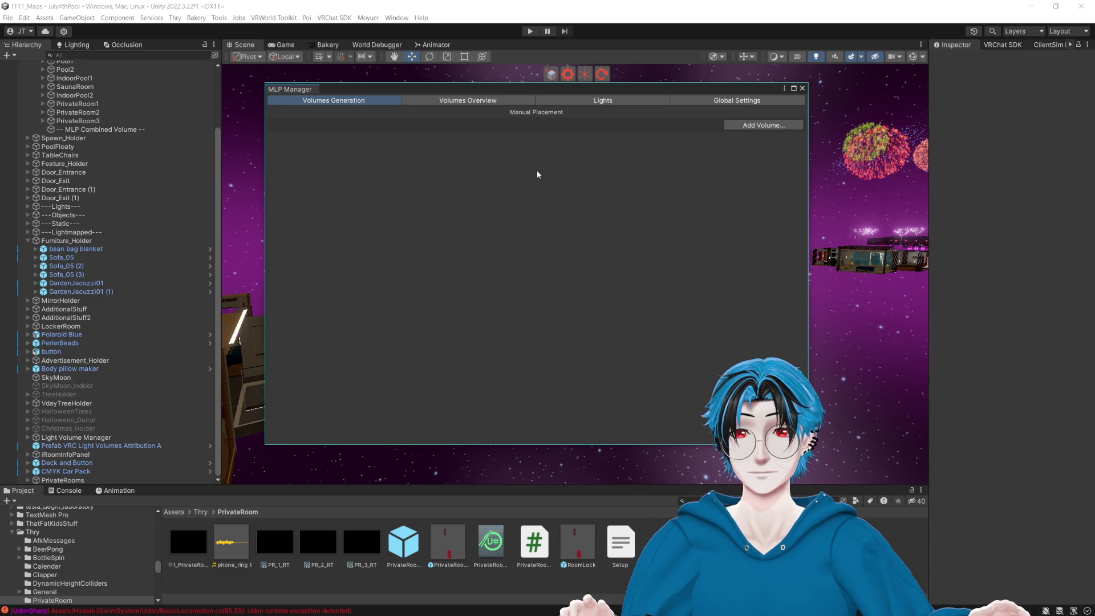
click(466, 101)
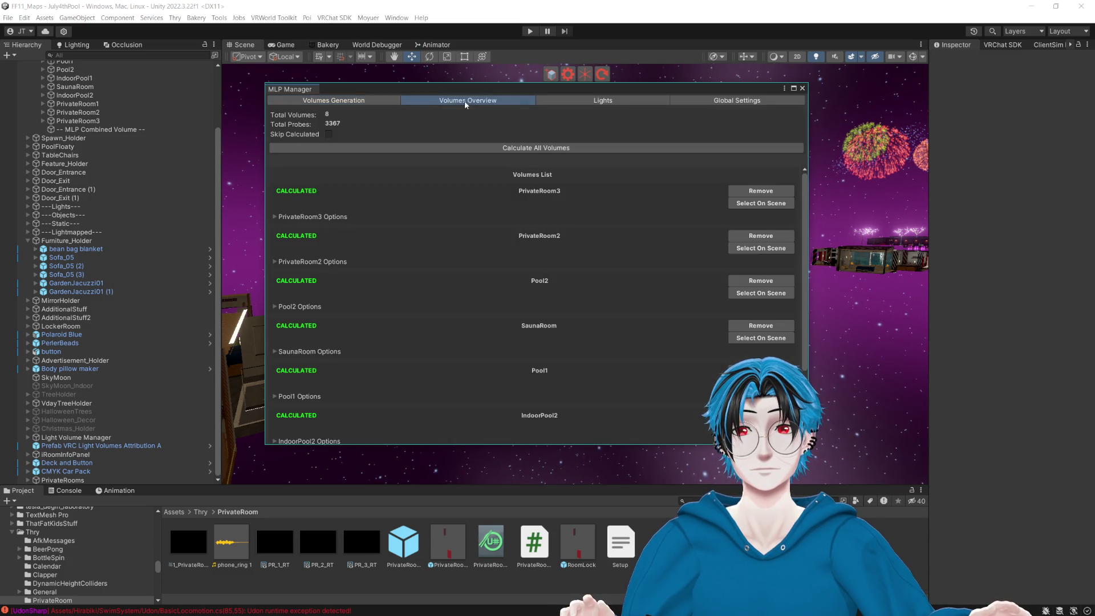
scroll(625, 231, down, 2)
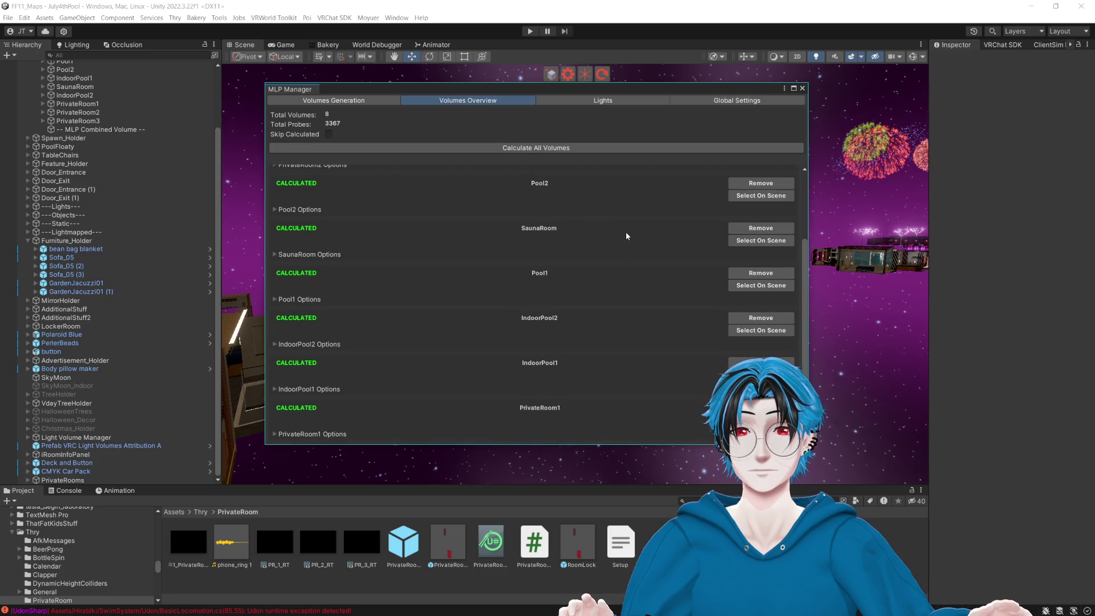
scroll(621, 229, up, 2)
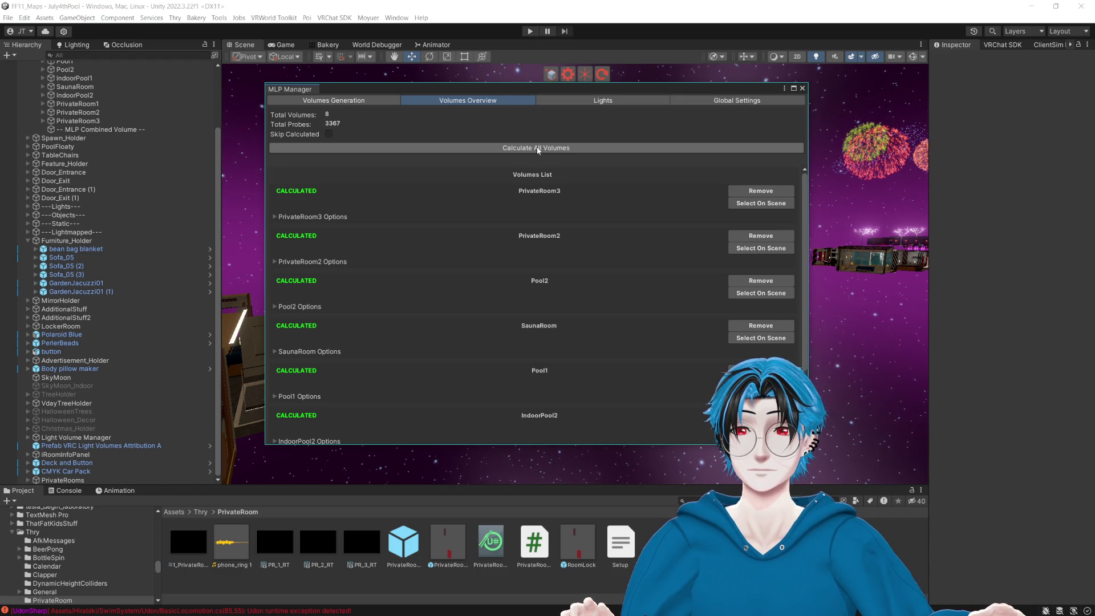
click(538, 150)
click(616, 332)
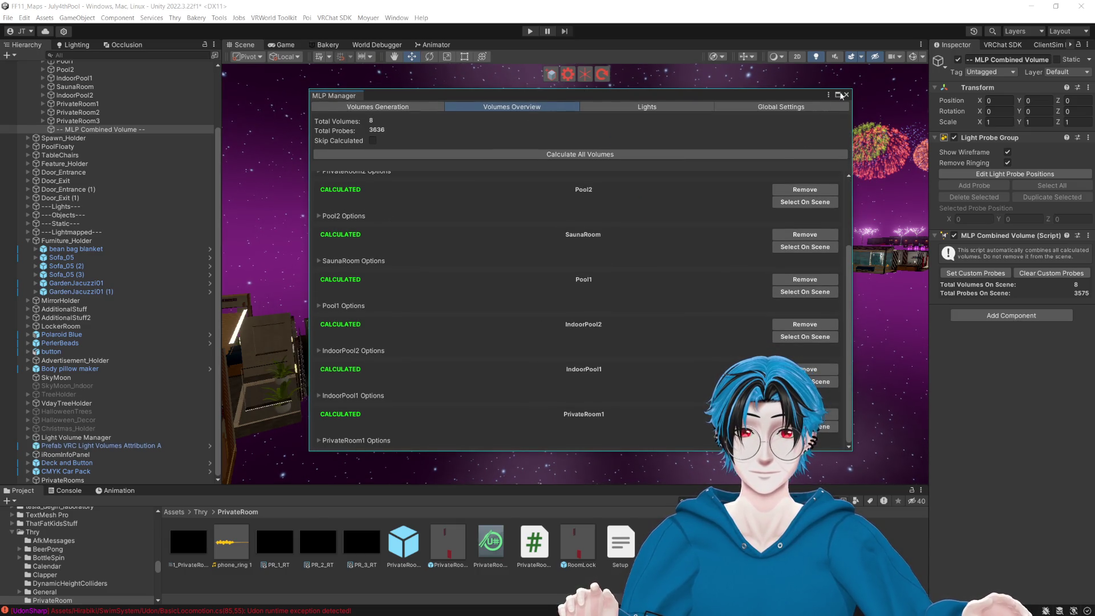
Close the light probe manager and select MLP Combined Volume in the Hierarchy.
click(847, 96)
mouse_move(809, 143)
mouse_down()
mouse_move(718, 240)
mouse_move(765, 215)
mouse_up()
scroll(765, 215, down, 5)
click(114, 130)
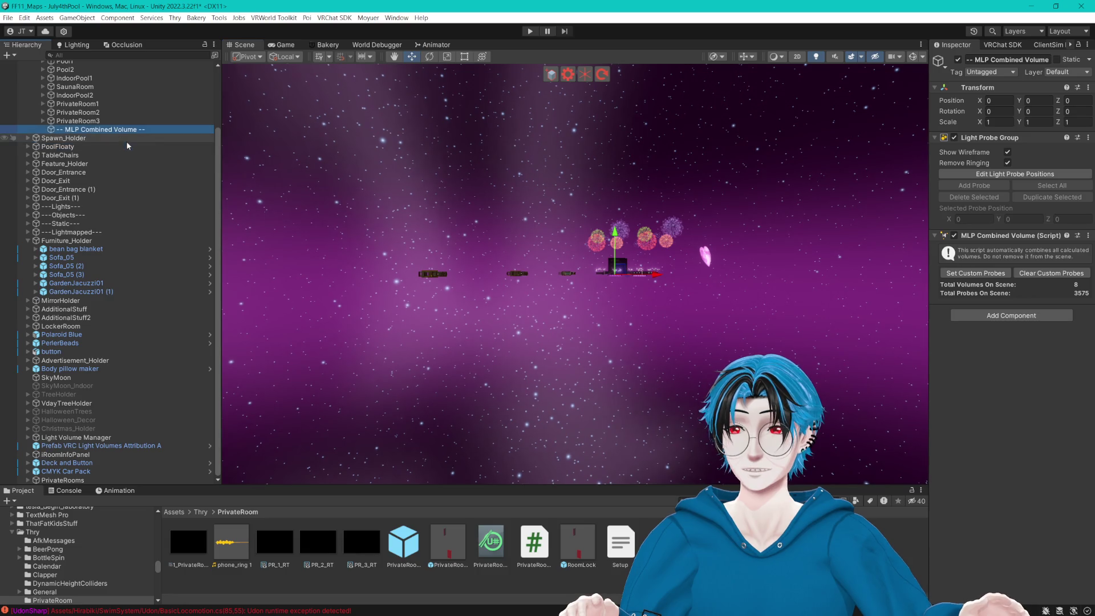
Collapse Magic Tools and zoom the Scene view into the spawn room's Credits and Change Log boards.
scroll(56, 116, up, 3)
click(28, 117)
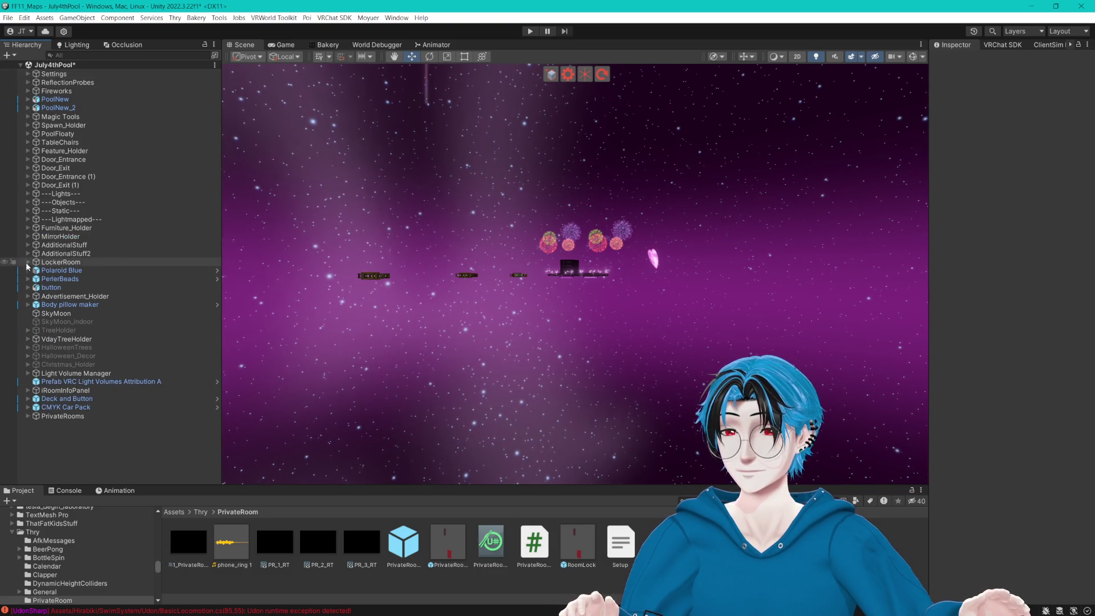
mouse_move(435, 317)
mouse_down()
mouse_move(643, 347)
mouse_move(589, 271)
mouse_move(527, 292)
mouse_up()
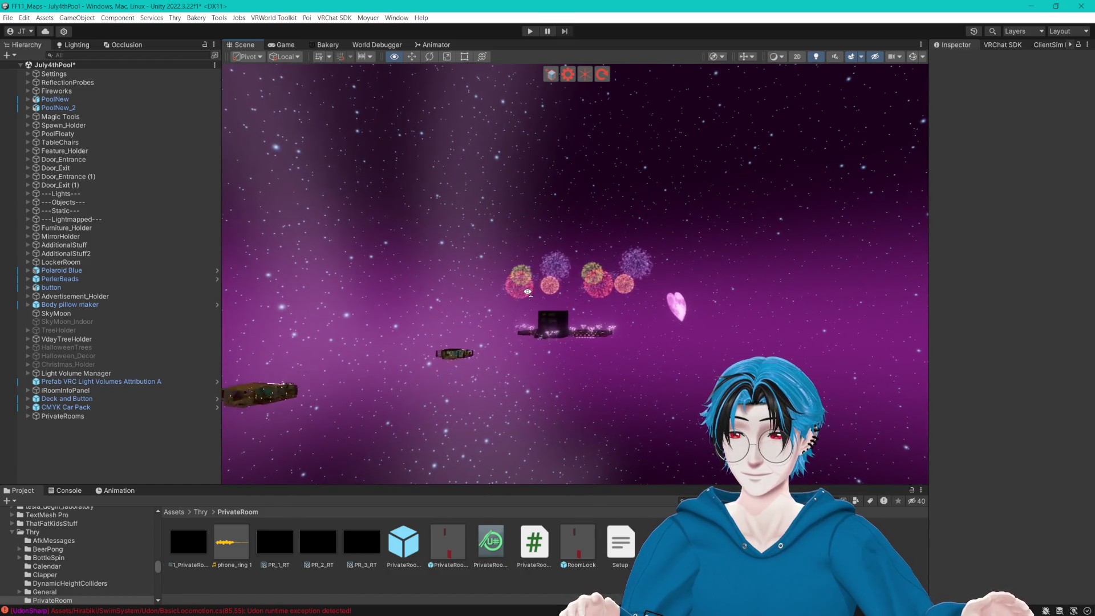
scroll(527, 292, up, 5)
scroll(512, 335, up, 6)
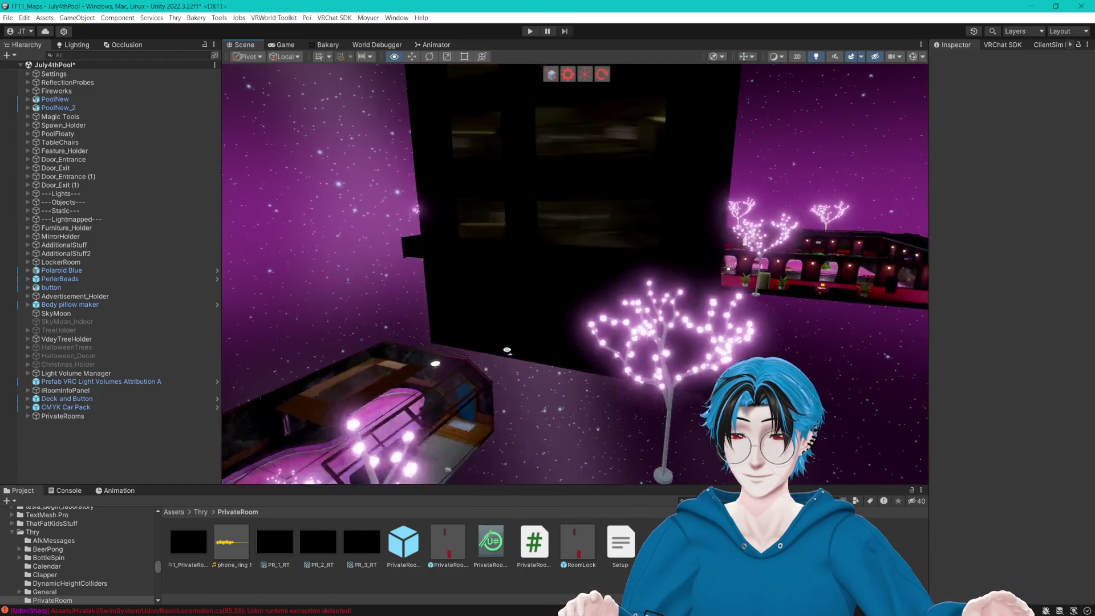
scroll(591, 368, up, 8)
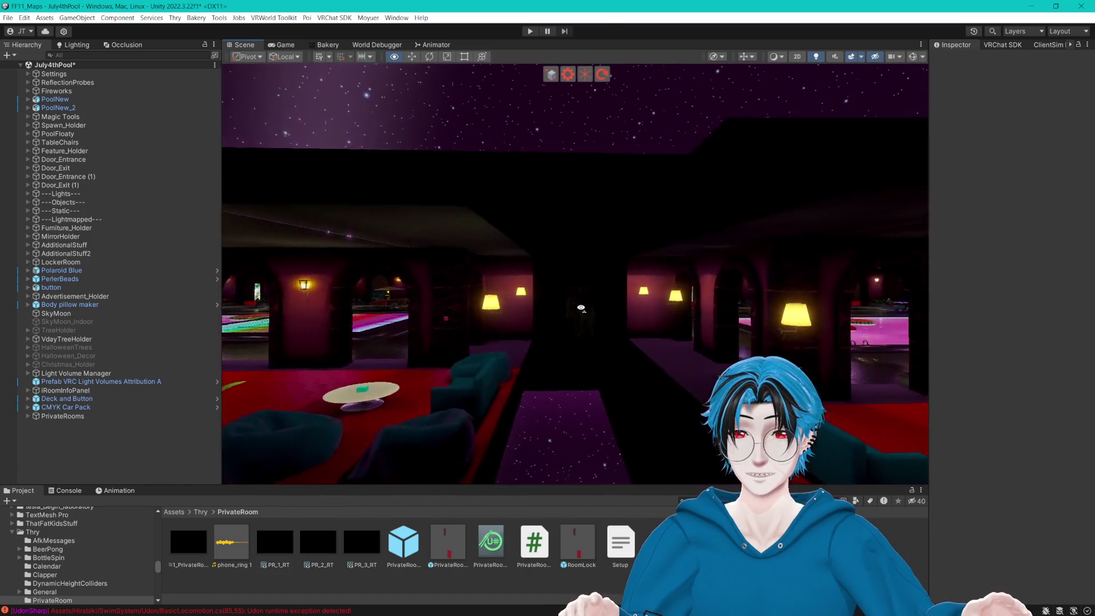
scroll(584, 318, up, 5)
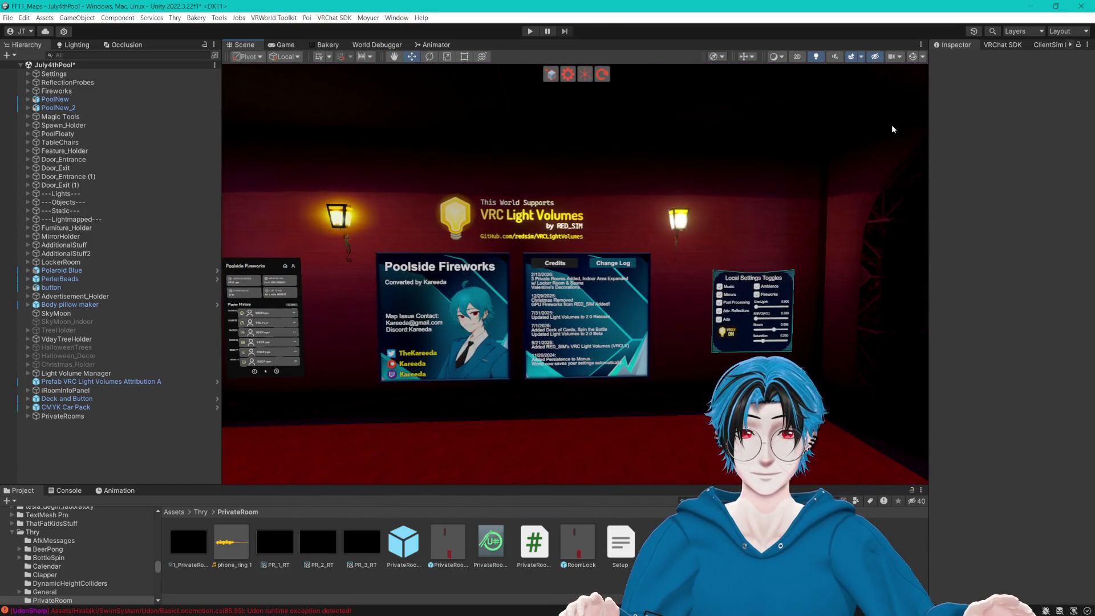
click(613, 263)
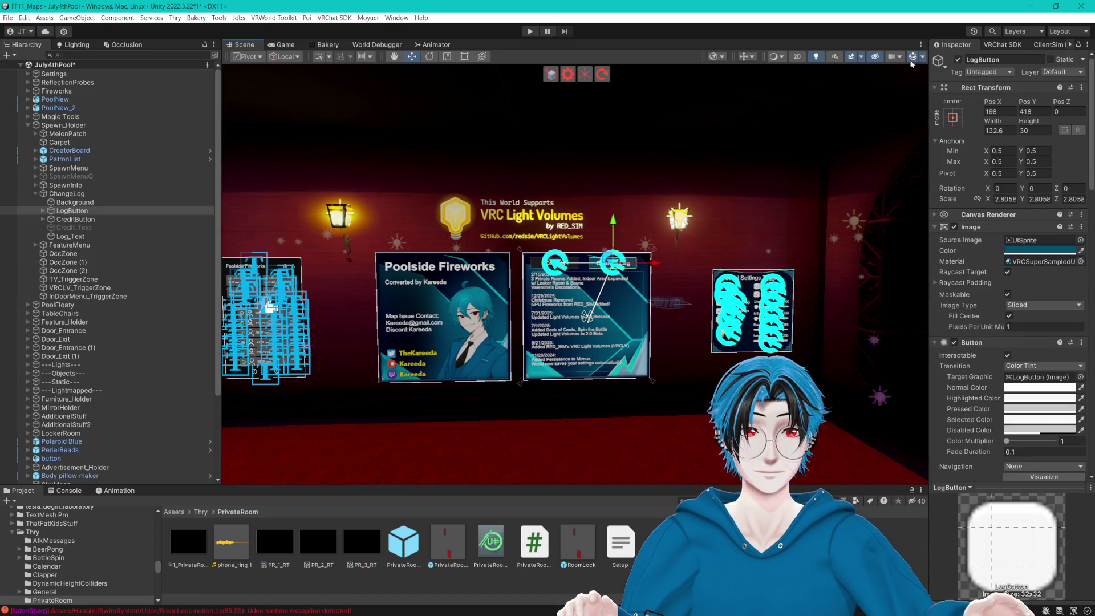
click(74, 227)
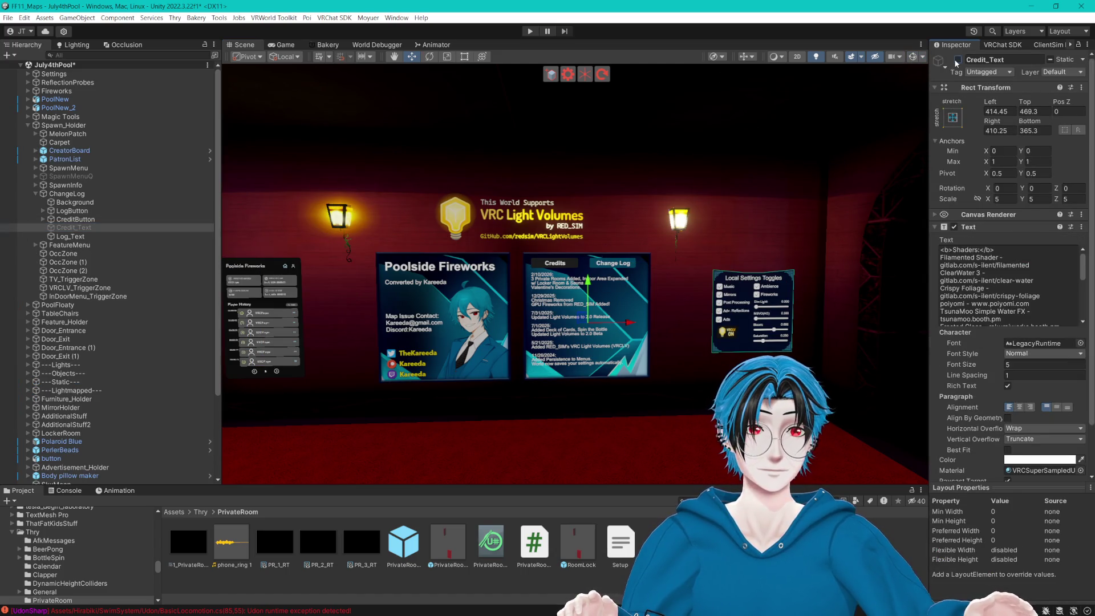
click(114, 236)
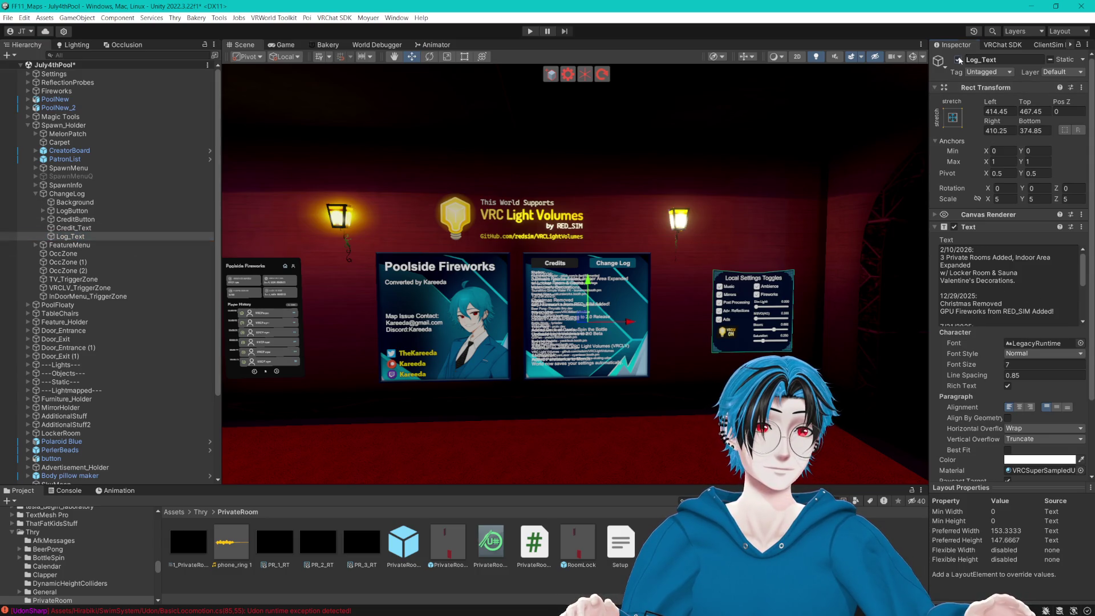
click(131, 228)
scroll(576, 339, up, 5)
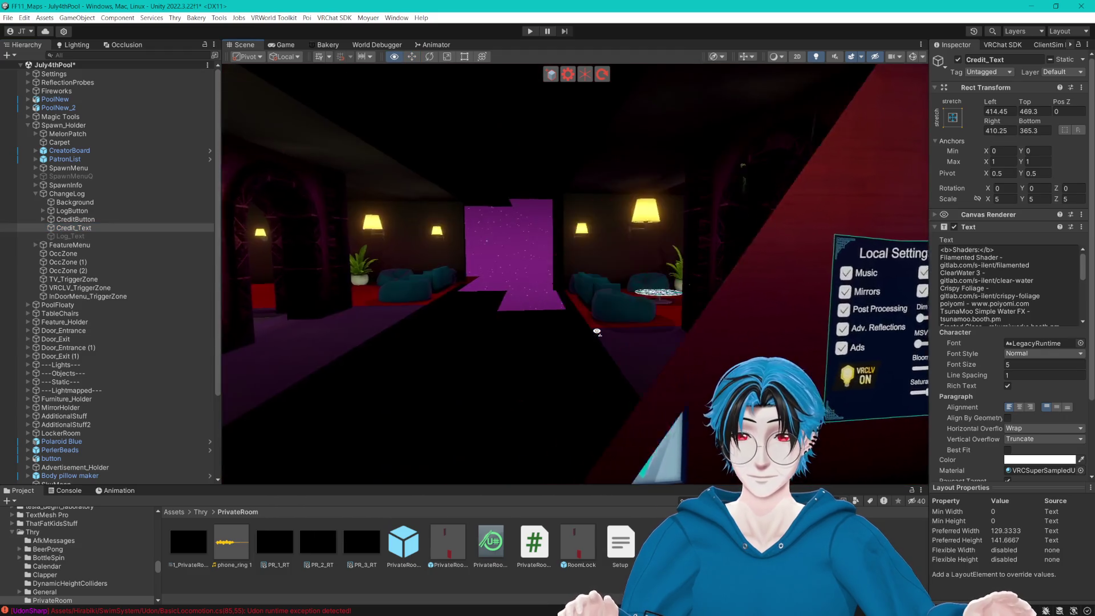
drag(576, 339, 567, 342)
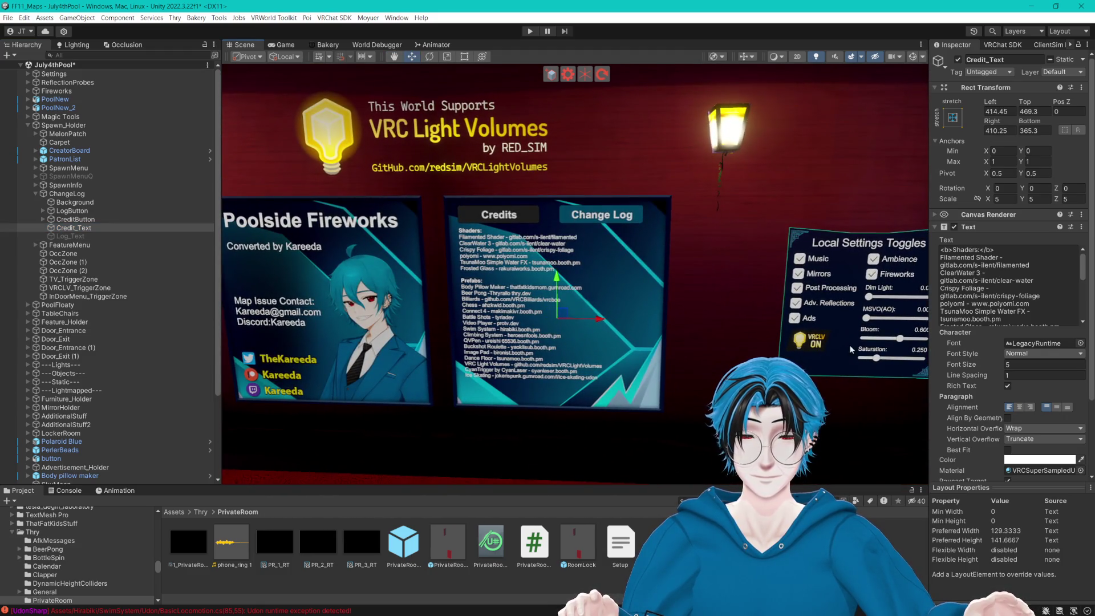
scroll(1018, 315, down, 10)
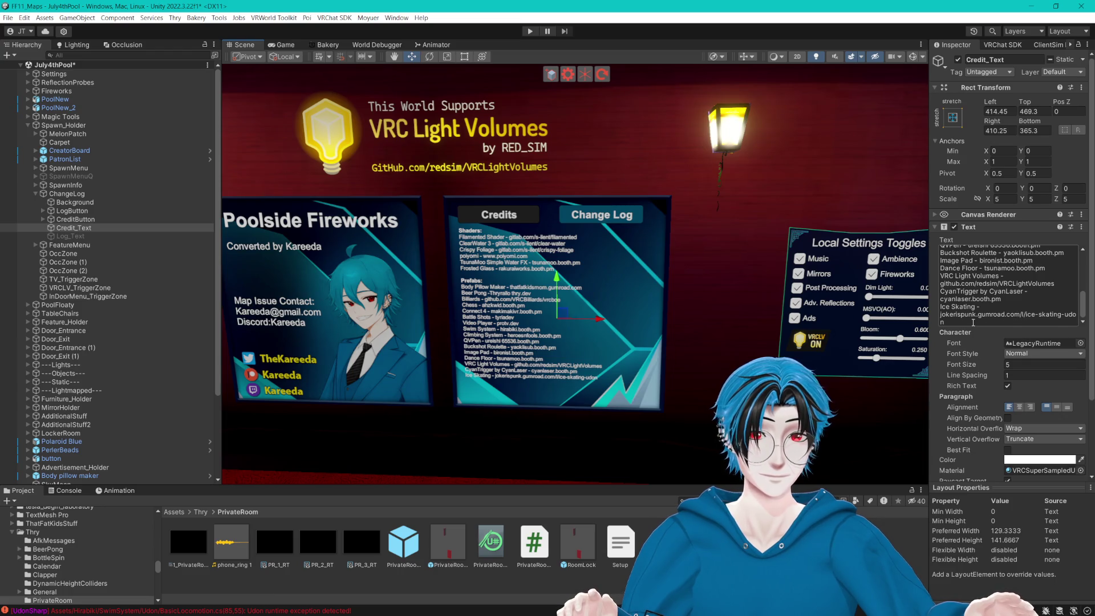
click(1012, 320)
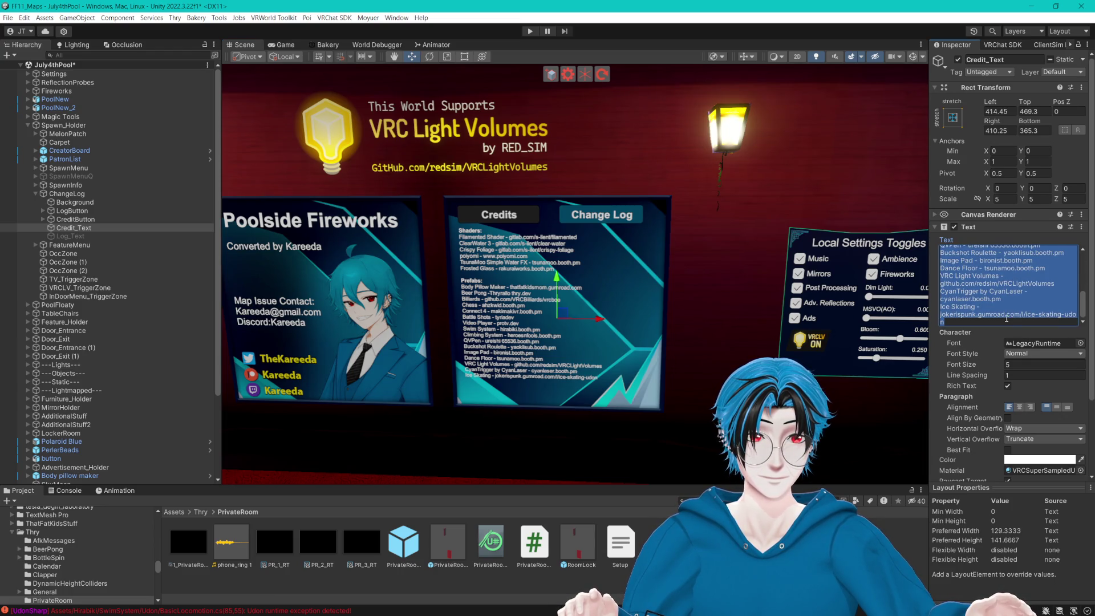
click(1011, 320)
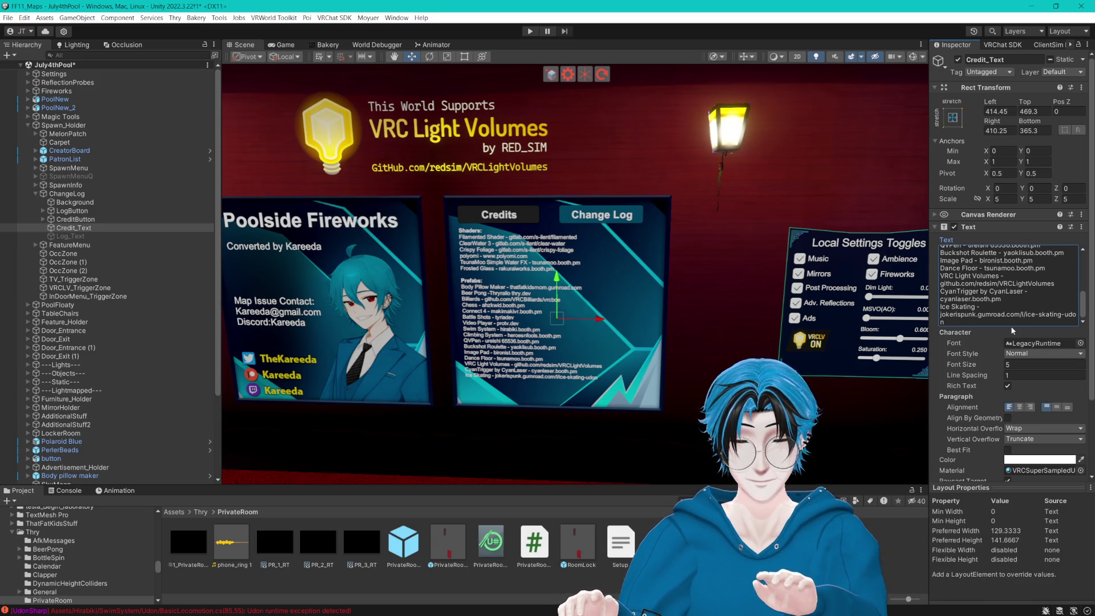
key(r)
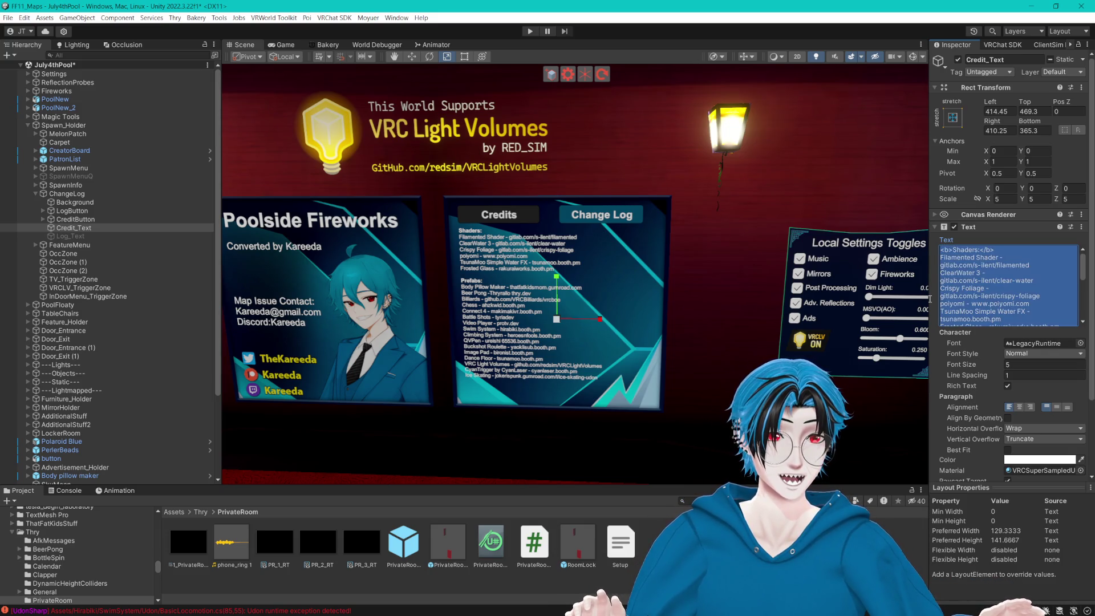
key(Down)
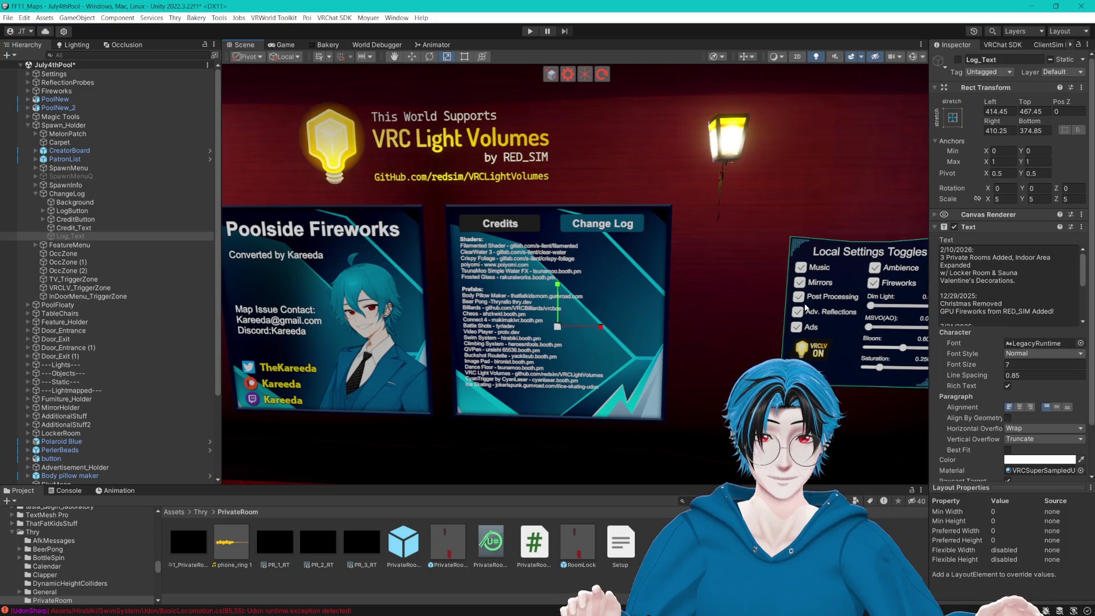
click(959, 60)
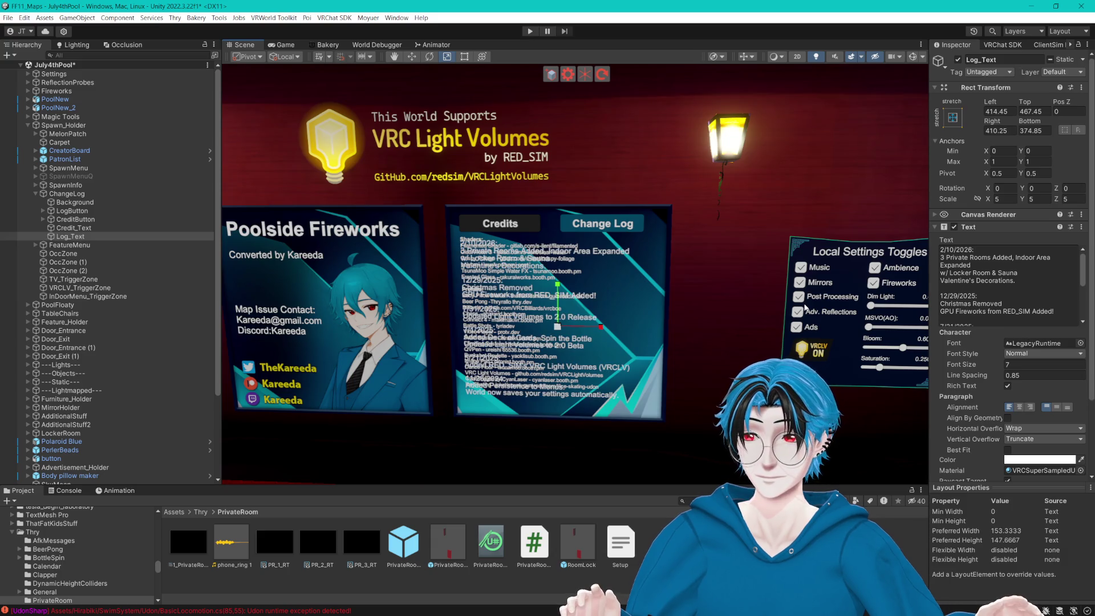
click(958, 59)
key(Up)
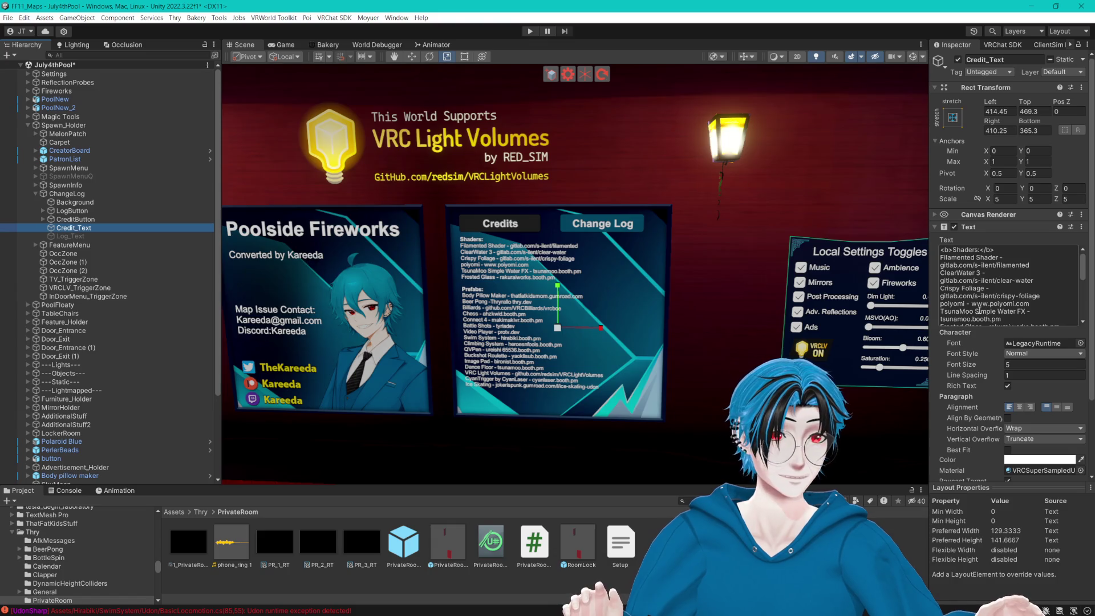
click(979, 311)
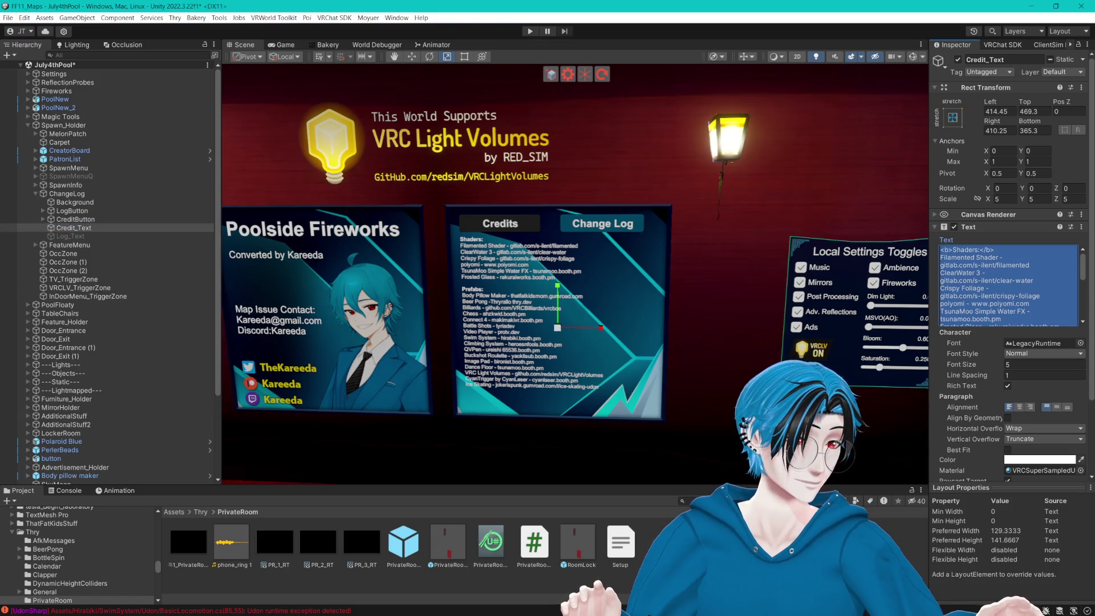
key(alt+Tab)
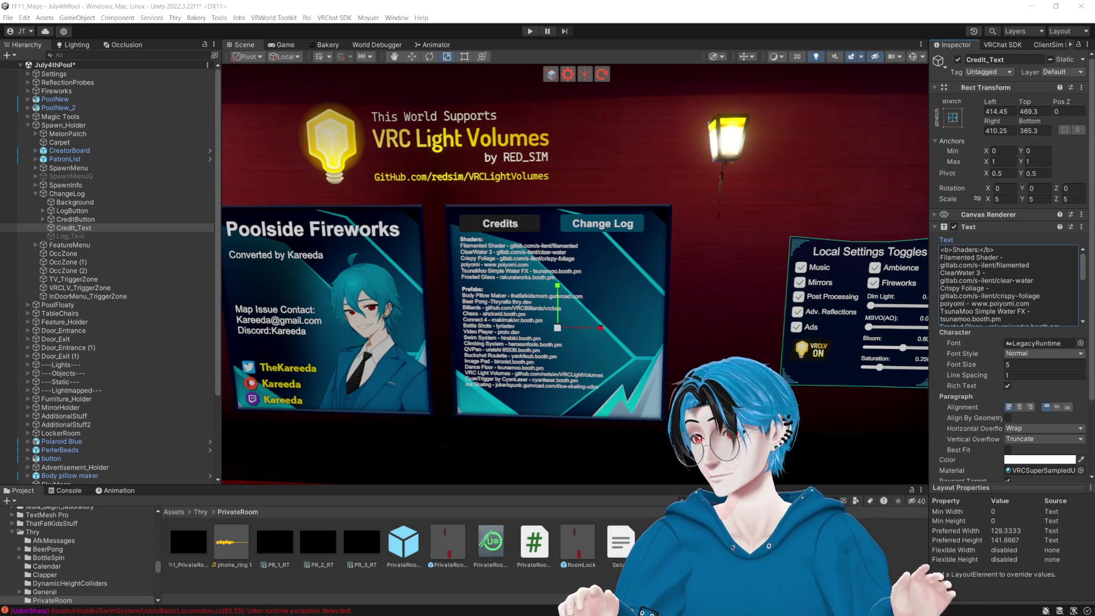
scroll(108, 268, down, 4)
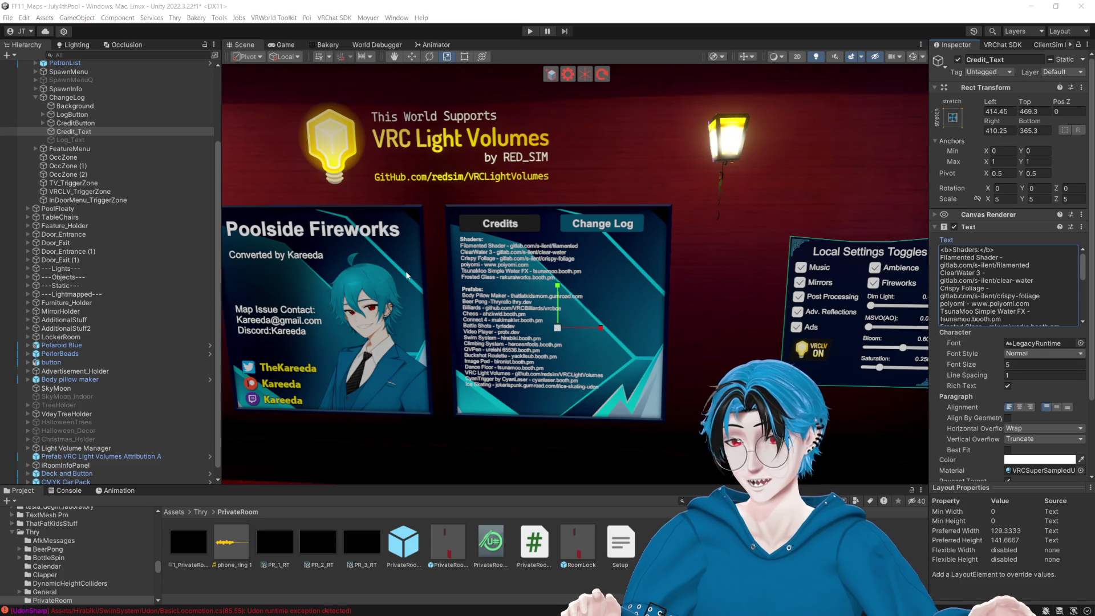
drag(407, 275, 404, 273)
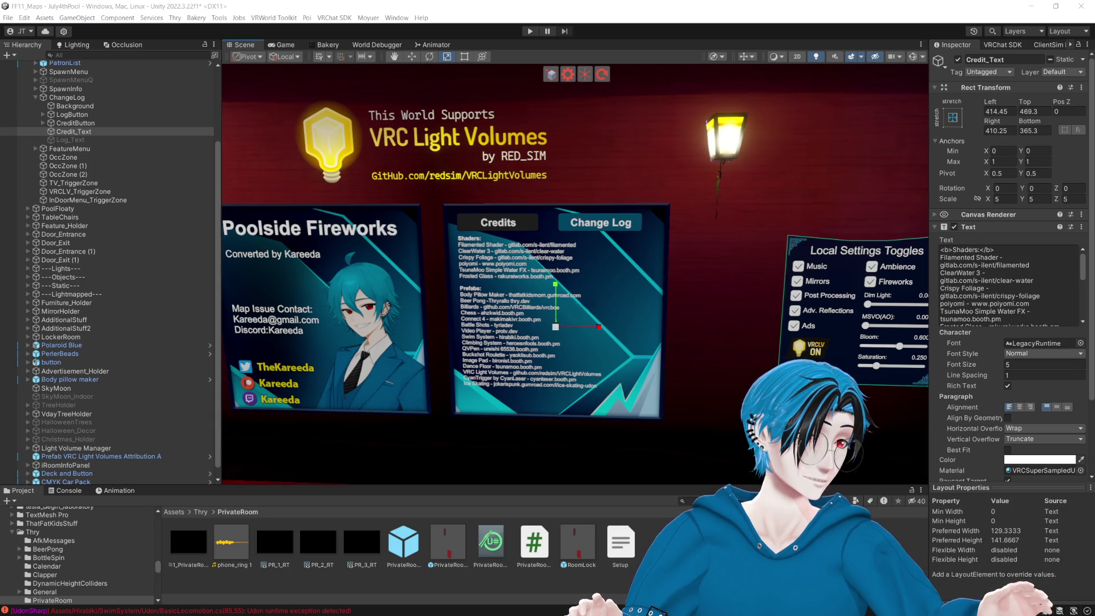
Paste the updated credits, now listing GPU Fireworks and QuietLuxe, into Credit_Text.
right_click(565, 3)
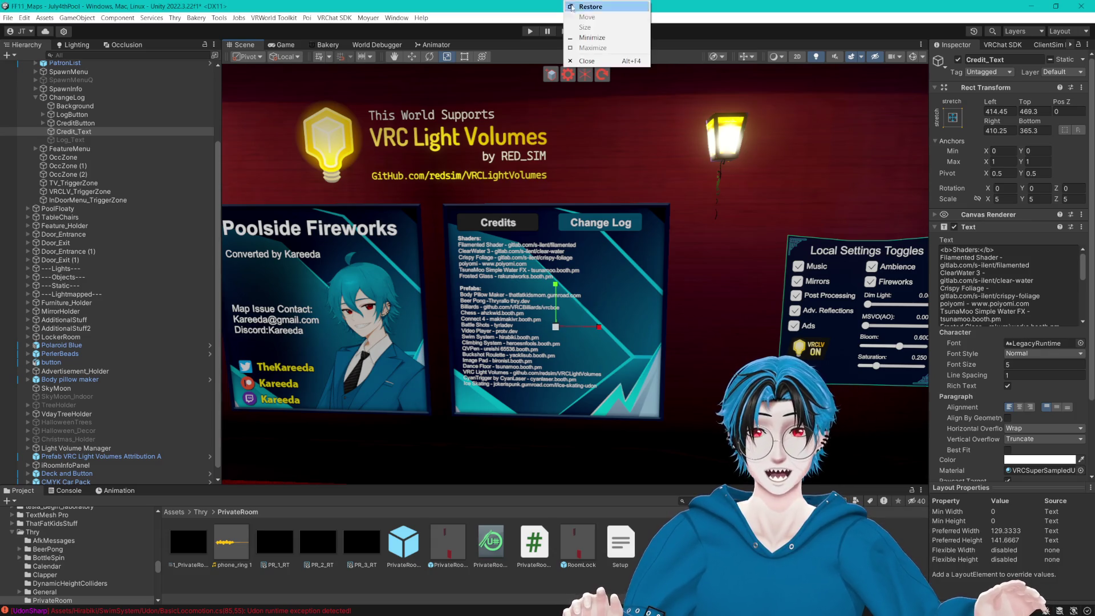
click(1007, 310)
key(ctrl+v)
drag(685, 296, 705, 305)
Untick Credit_Text and tick Log_Text so the board shows the dated changelog.
key(s)
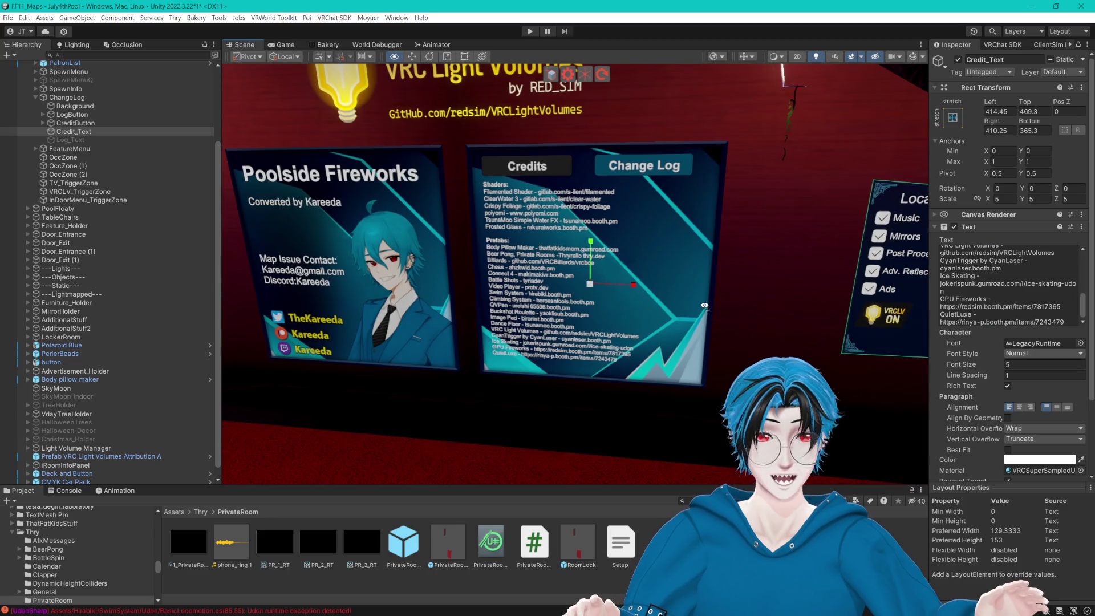
key(alt+Tab)
key(alt+Tab)
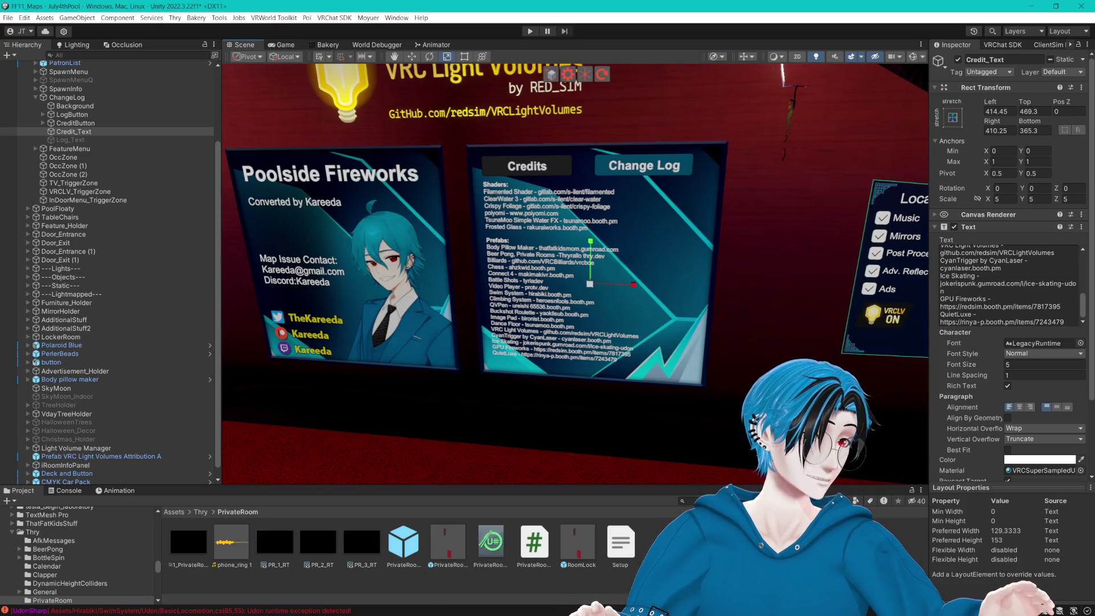
scroll(716, 107, up, 2)
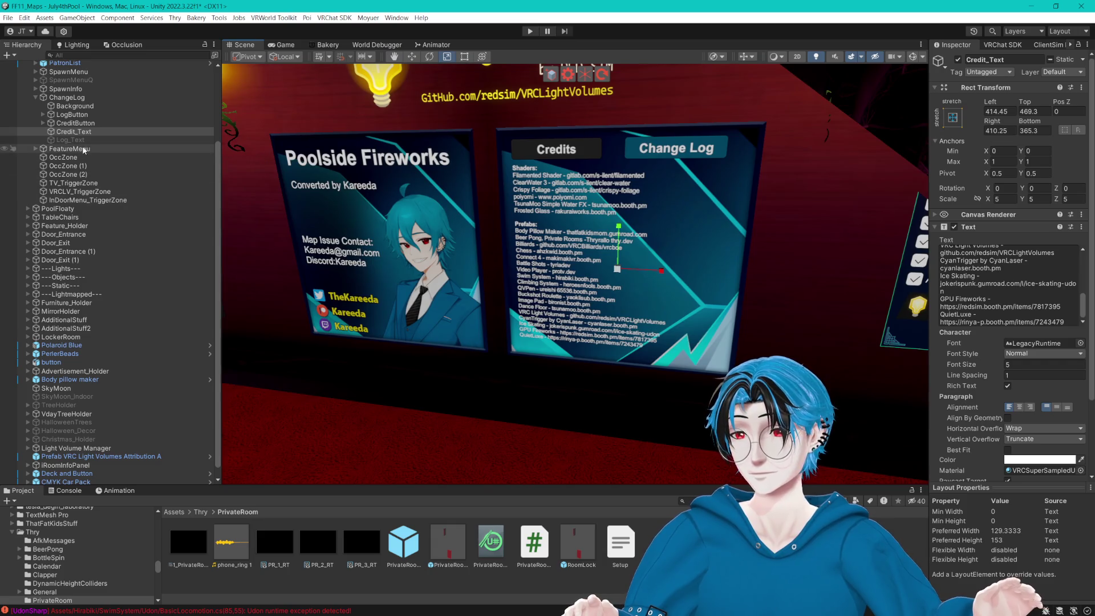
click(957, 60)
key(Down)
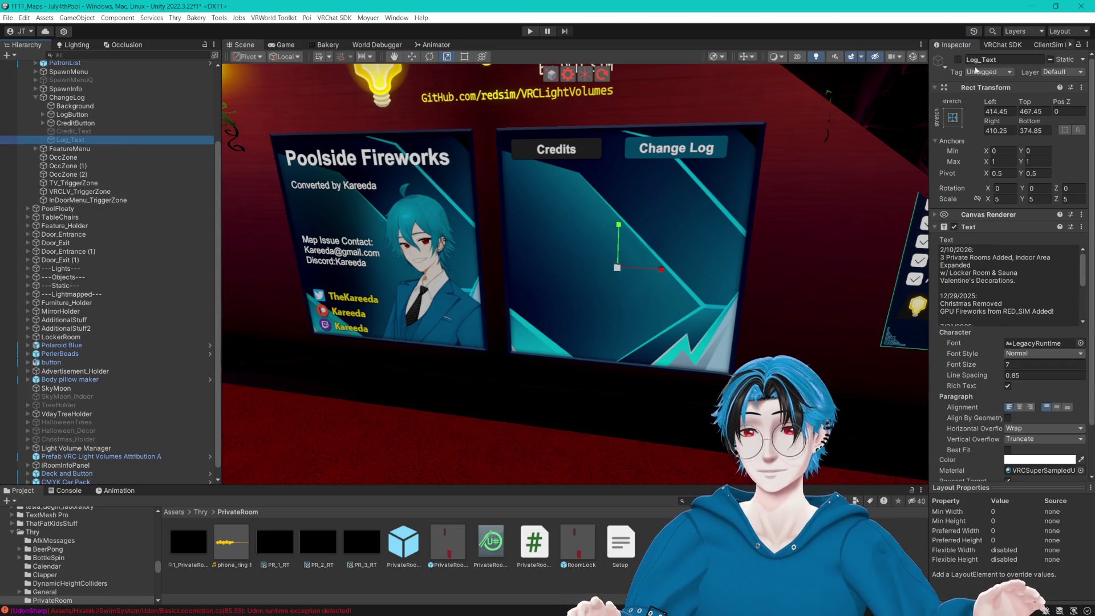
click(957, 60)
scroll(635, 352, down, 3)
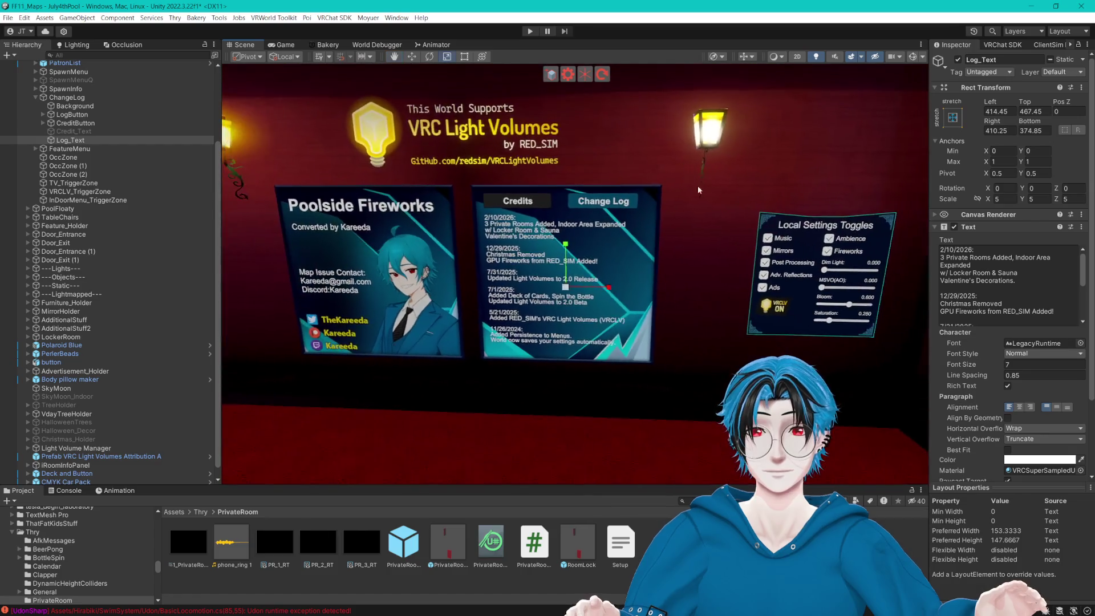
click(635, 352)
Orbit the Scene view from the boards wall across toward the pool room.
mouse_move(634, 352)
mouse_down()
mouse_move(738, 318)
mouse_move(665, 338)
mouse_move(714, 325)
mouse_move(674, 325)
mouse_up()
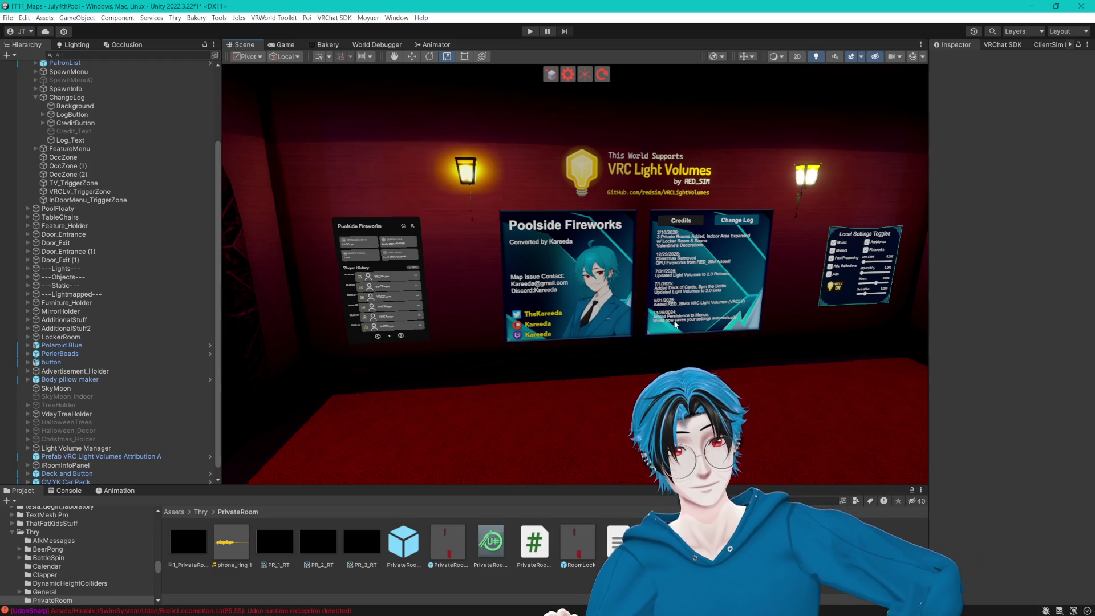
mouse_move(675, 324)
mouse_down()
mouse_move(633, 207)
mouse_move(415, 275)
mouse_move(491, 300)
mouse_move(490, 285)
mouse_move(744, 260)
mouse_move(439, 273)
mouse_move(754, 290)
mouse_up()
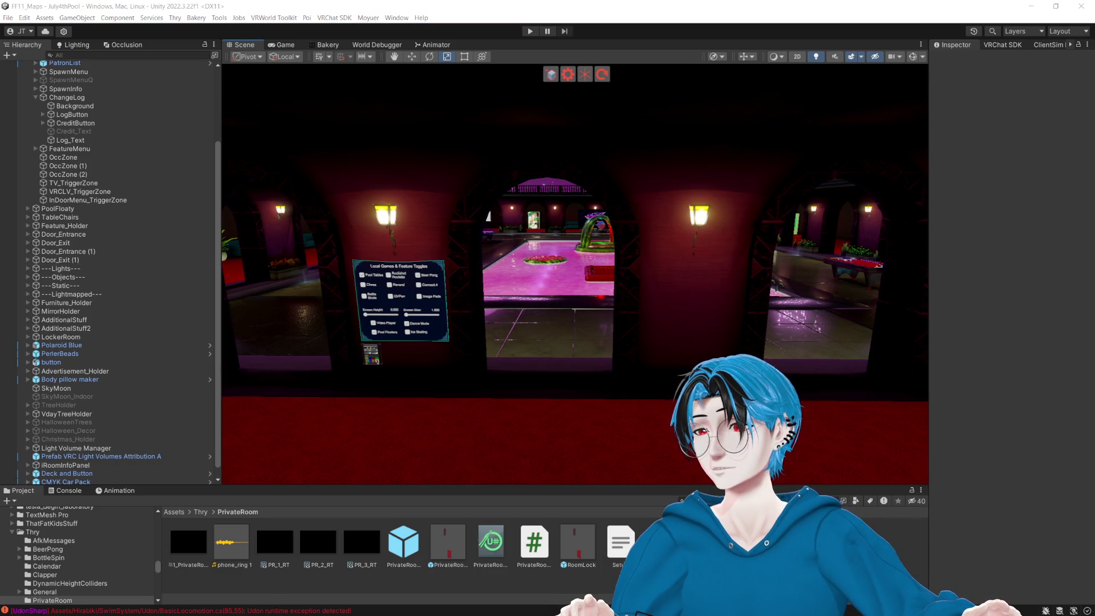
mouse_move(399, 319)
mouse_down()
mouse_move(622, 321)
mouse_move(619, 294)
mouse_move(542, 290)
mouse_move(741, 279)
mouse_move(524, 255)
mouse_move(499, 277)
mouse_up()
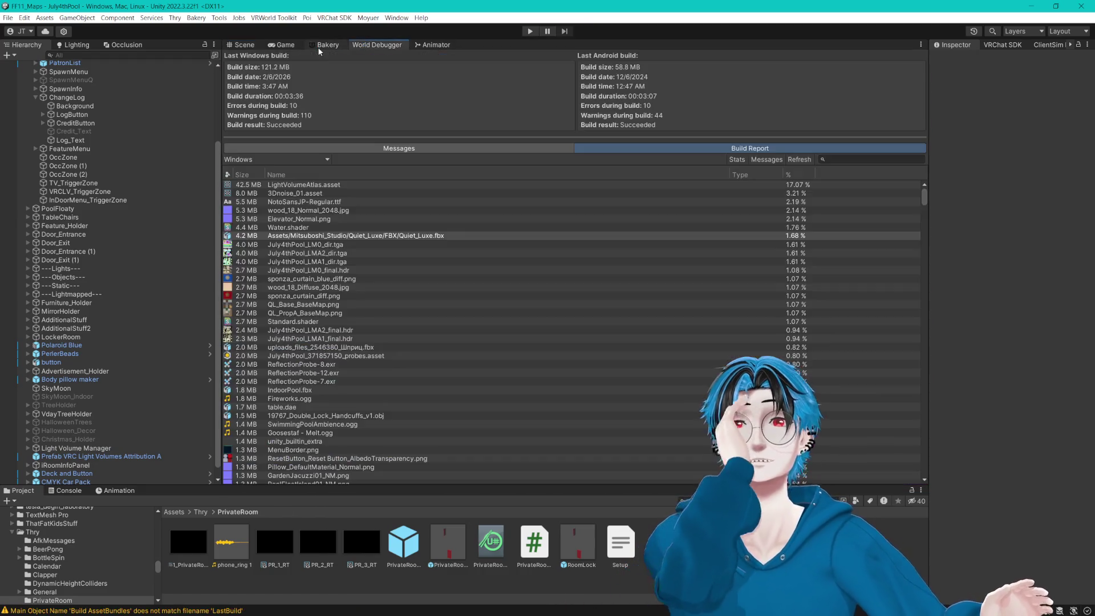
Switch the Scene view area to the Bakery lightmapper tab.
click(320, 46)
mouse_move(358, 306)
mouse_down()
mouse_move(374, 111)
mouse_move(368, 173)
mouse_move(361, 84)
mouse_move(333, 317)
mouse_move(318, 354)
mouse_up()
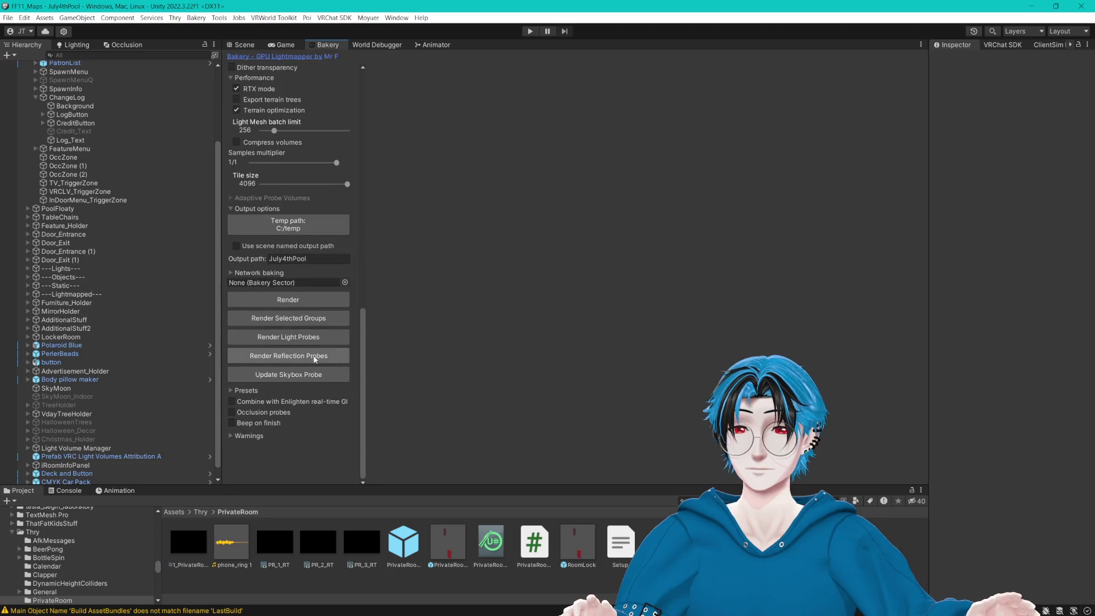
Start the full Bakery lightmap render, saving the modified July4thPool scene when prompted.
click(287, 300)
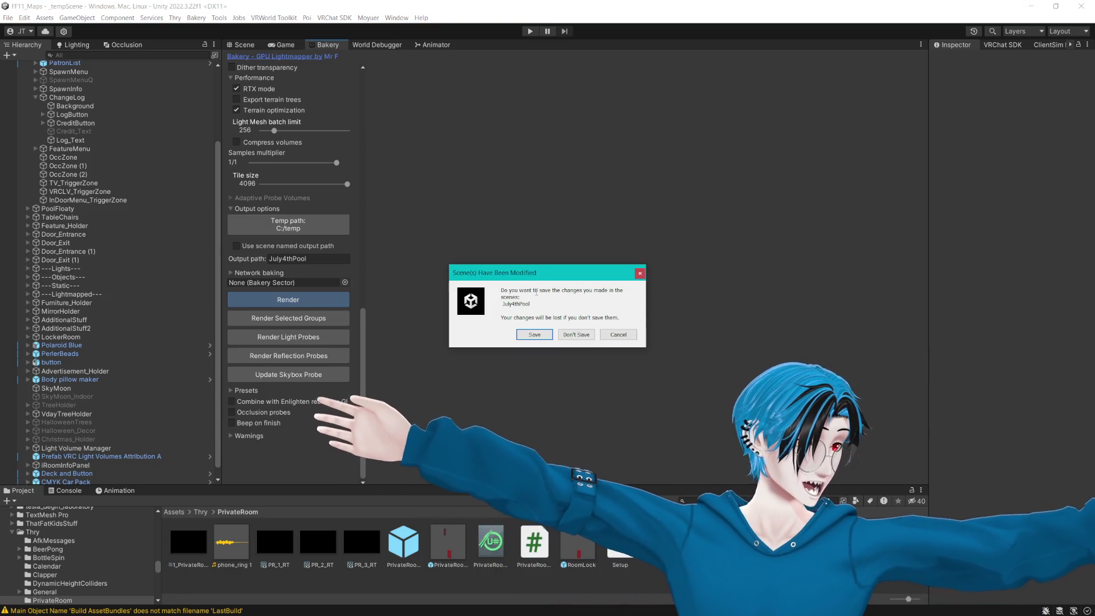
click(534, 335)
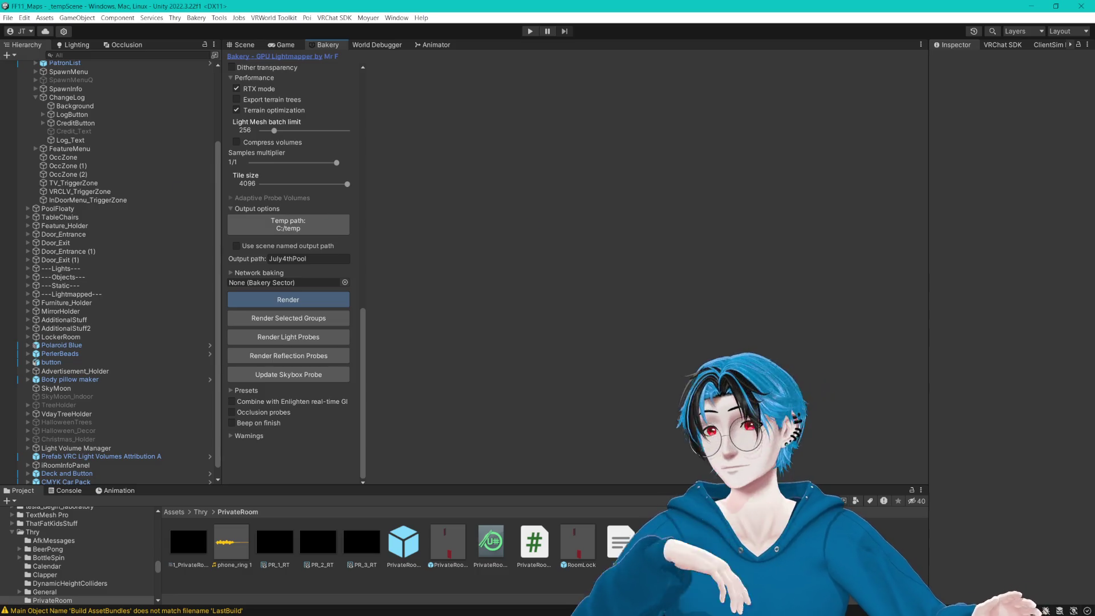